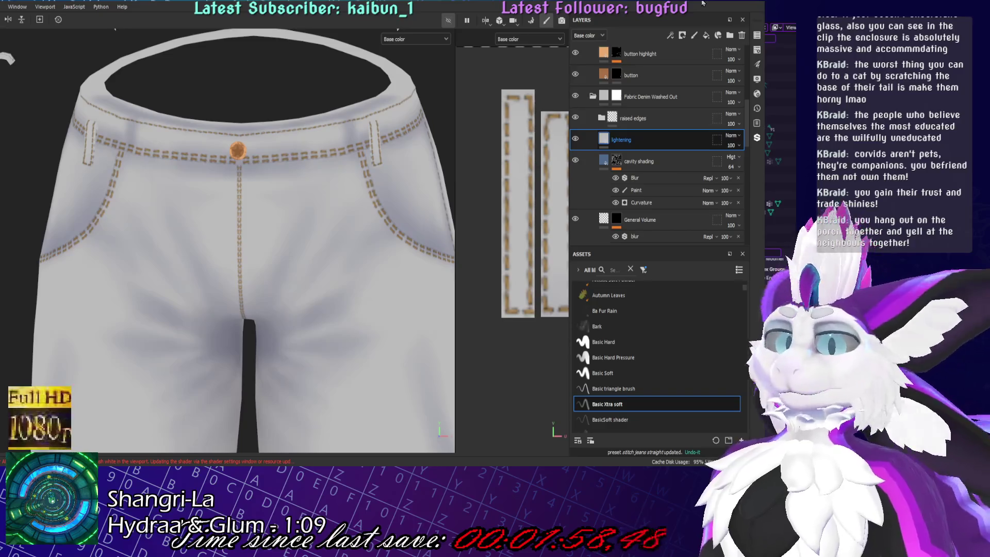
# - Mask the lightening layer with a Curvature generator, switch it to a Light blend mode and lower its opacity
pyautogui.click(718, 35)
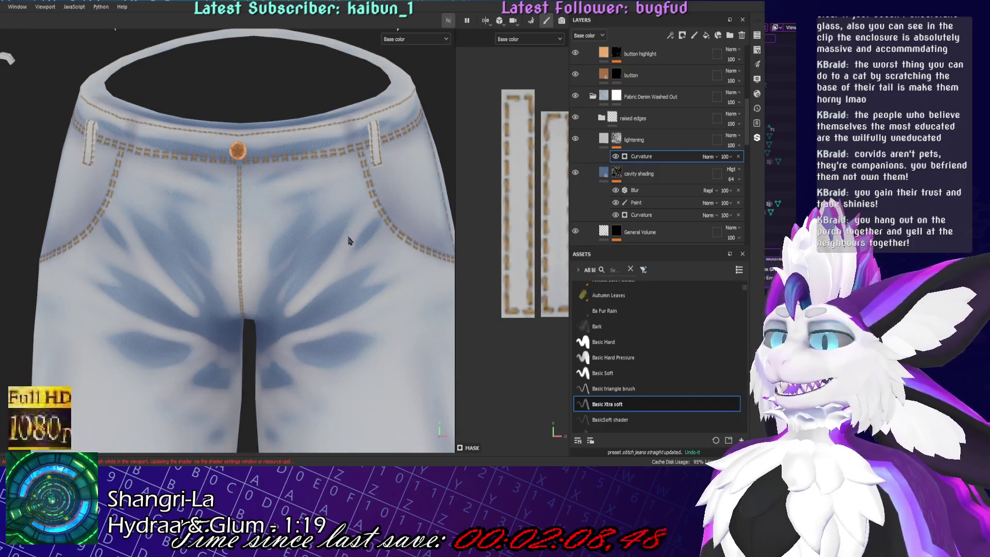
pyautogui.scroll(-3, 219, 272)
pyautogui.scroll(-2, 218, 272)
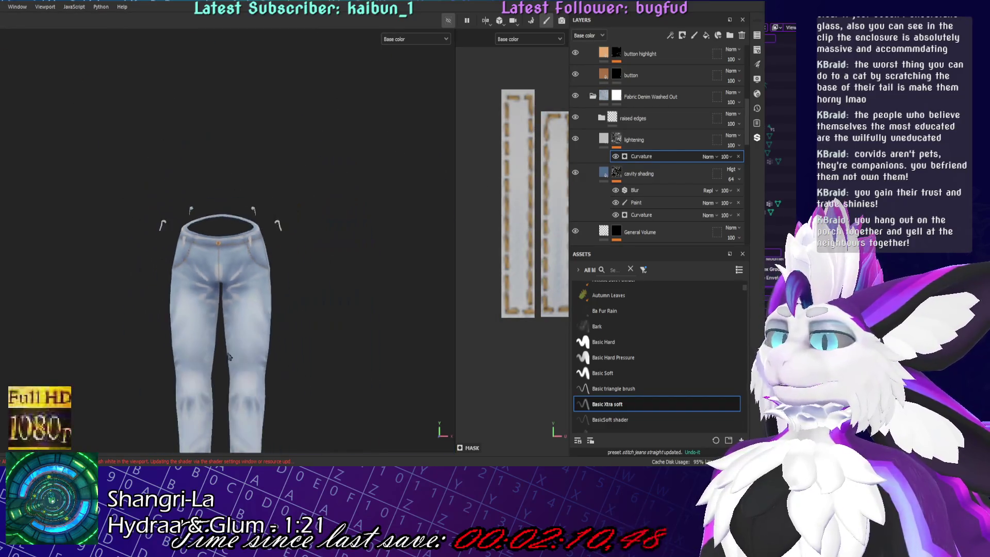
pyautogui.scroll(3, 222, 271)
pyautogui.keyDown('alt'); pyautogui.moveTo(221, 272); pyautogui.dragTo(336, 309); pyautogui.keyUp('alt')
pyautogui.scroll(3, 335, 309)
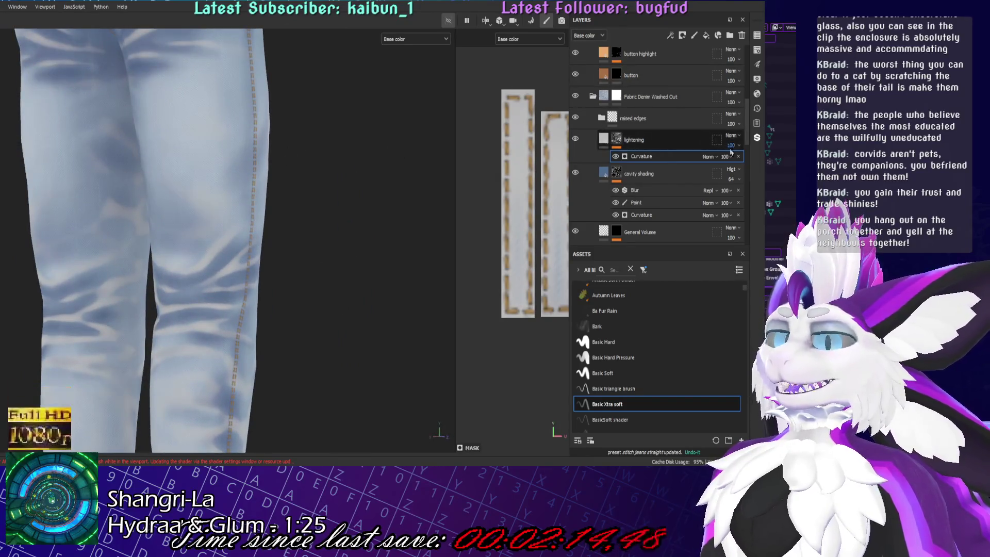
pyautogui.scroll(-1, 737, 139)
pyautogui.scroll(-1, 737, 139)
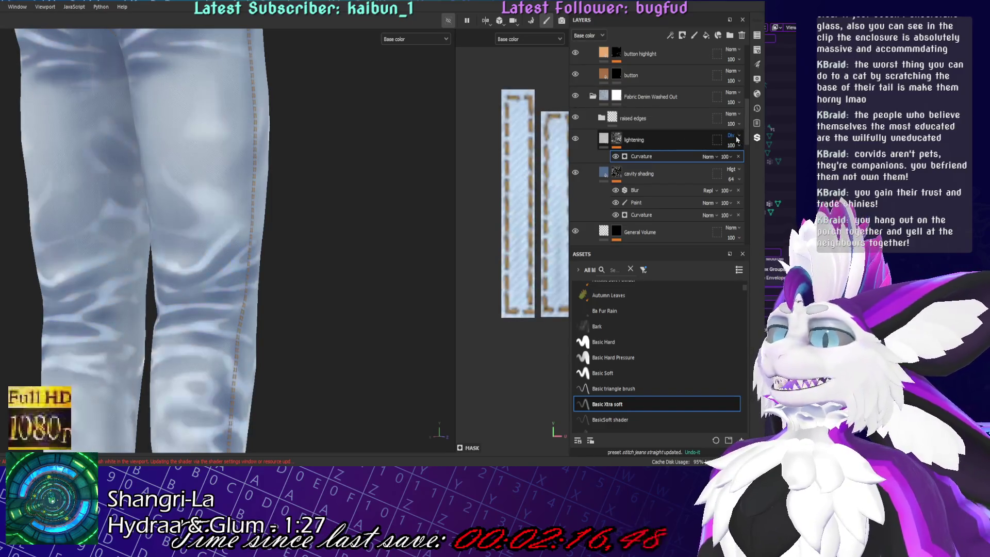
pyautogui.scroll(-1, 736, 135)
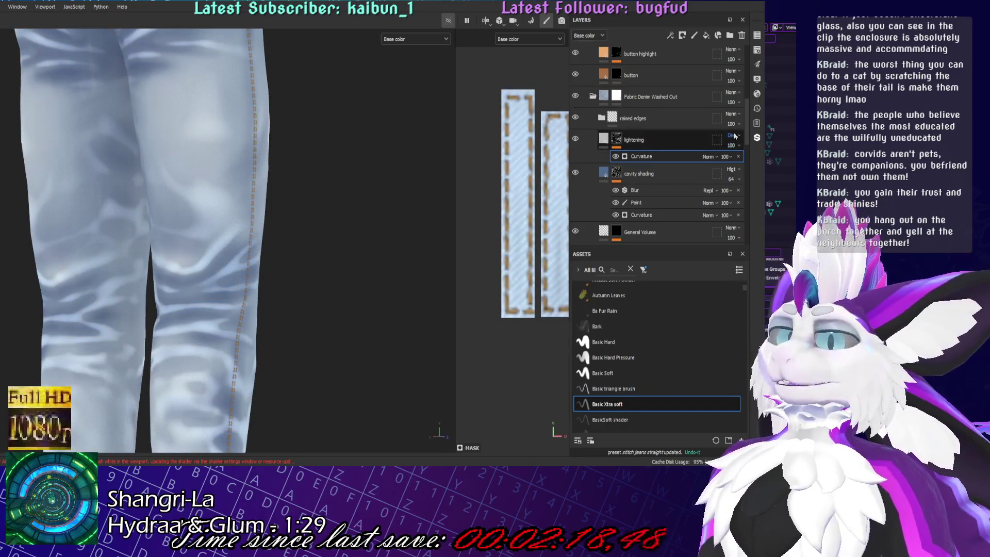
pyautogui.scroll(-1, 735, 136)
pyautogui.scroll(-1, 735, 136)
pyautogui.moveTo(155, 247)
pyautogui.keyDown('alt'); pyautogui.mouseDown()
pyautogui.moveTo(96, 246)
pyautogui.moveTo(270, 213)
pyautogui.mouseUp(); pyautogui.keyUp('alt')
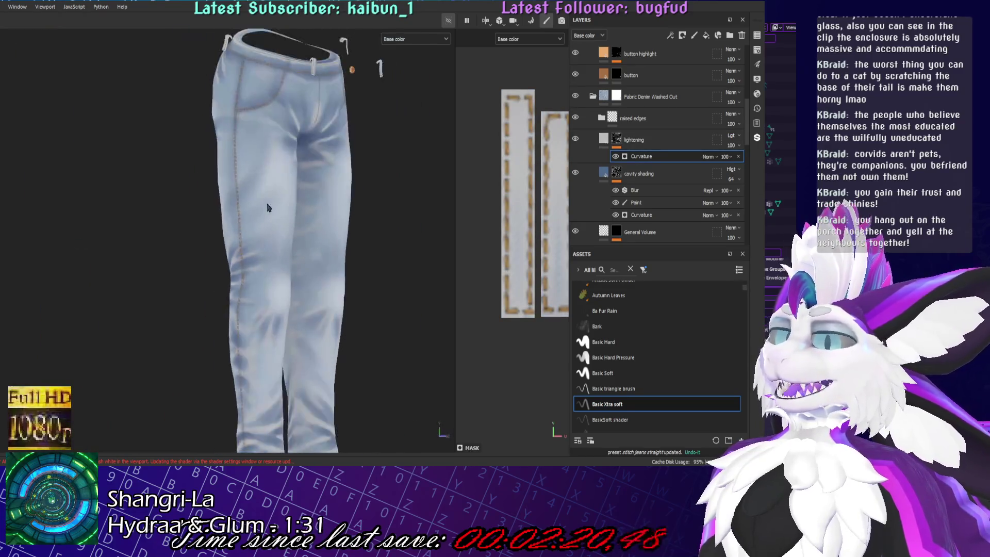
pyautogui.scroll(3, 194, 354)
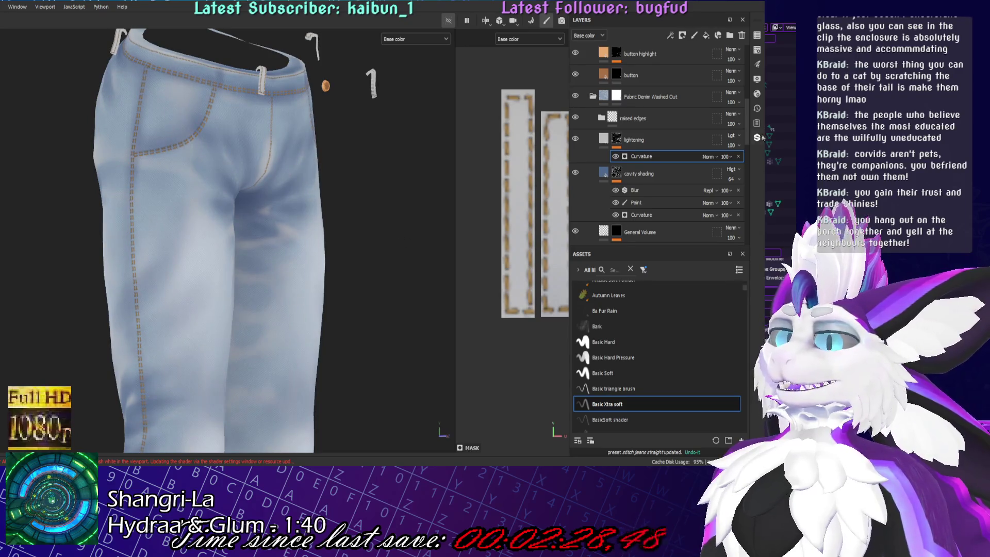
pyautogui.scroll(-2, 731, 136)
pyautogui.scroll(-2, 736, 138)
pyautogui.scroll(2, 737, 139)
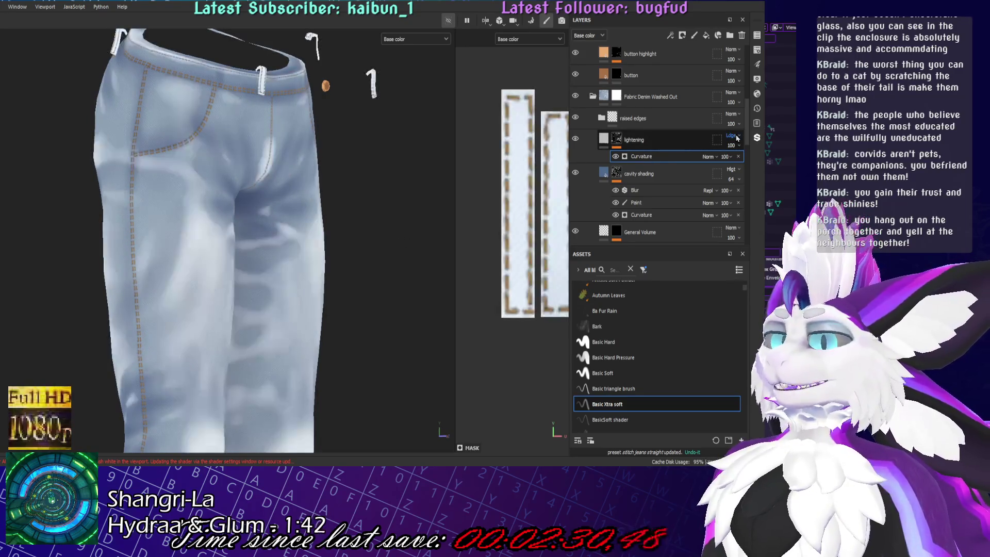
pyautogui.write('57')
pyautogui.press('Return')
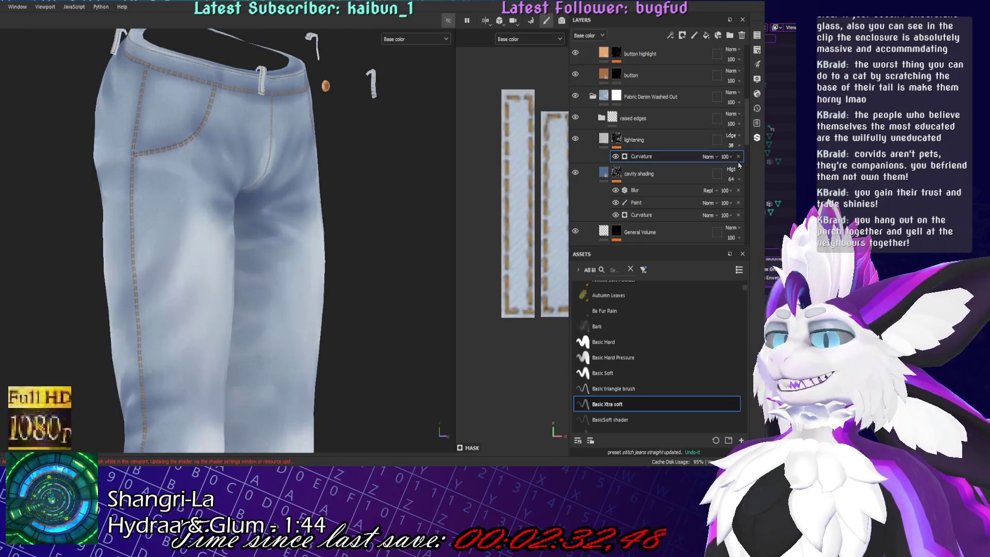
pyautogui.scroll(-5, 313, 229)
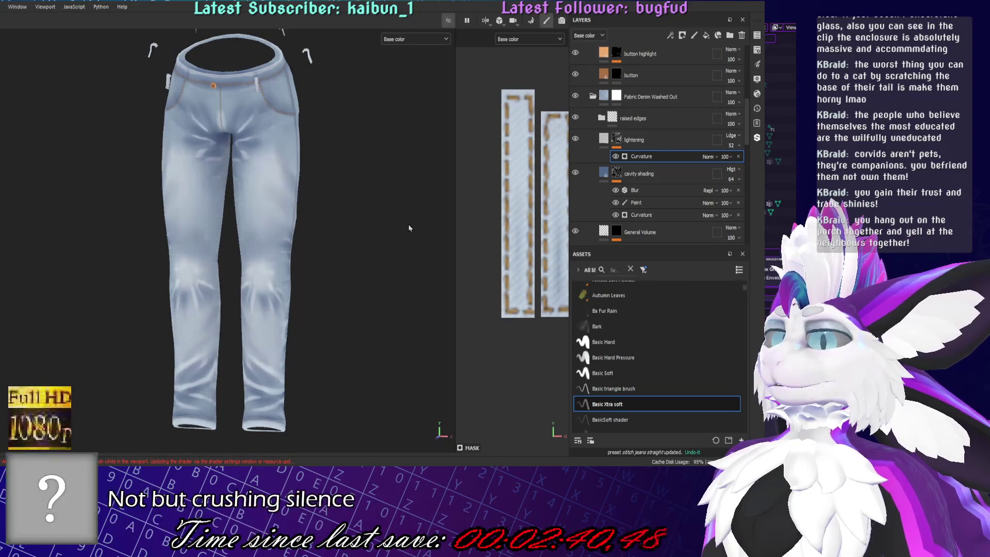
# - Add a Blur filter above Curvature in the lightening mask, inspect the jeans, then remove Curvature
pyautogui.keyDown('alt'); pyautogui.moveTo(420, 246); pyautogui.dragTo(341, 306); pyautogui.keyUp('alt')
pyautogui.keyDown('alt'); pyautogui.moveTo(338, 232); pyautogui.dragTo(364, 224); pyautogui.keyUp('alt')
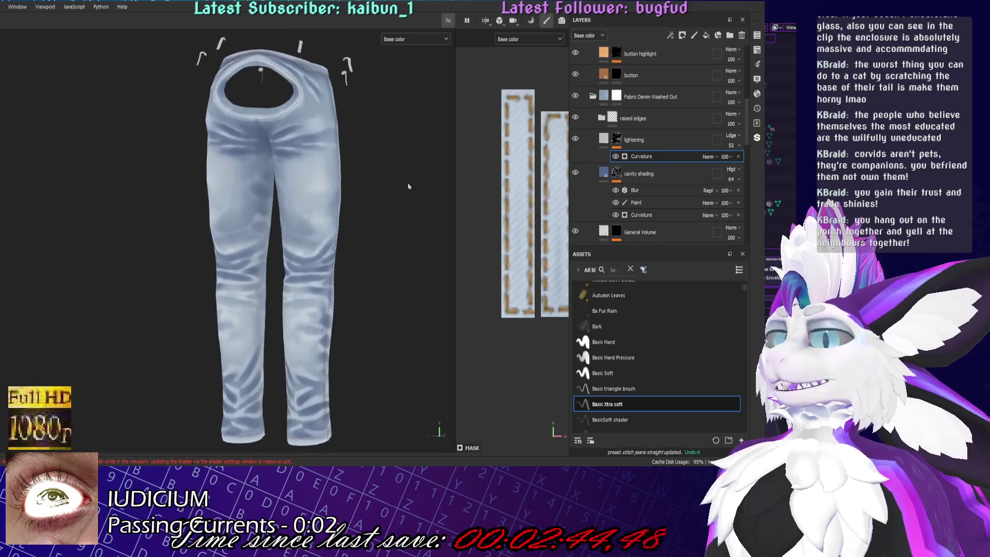
pyautogui.click(658, 144)
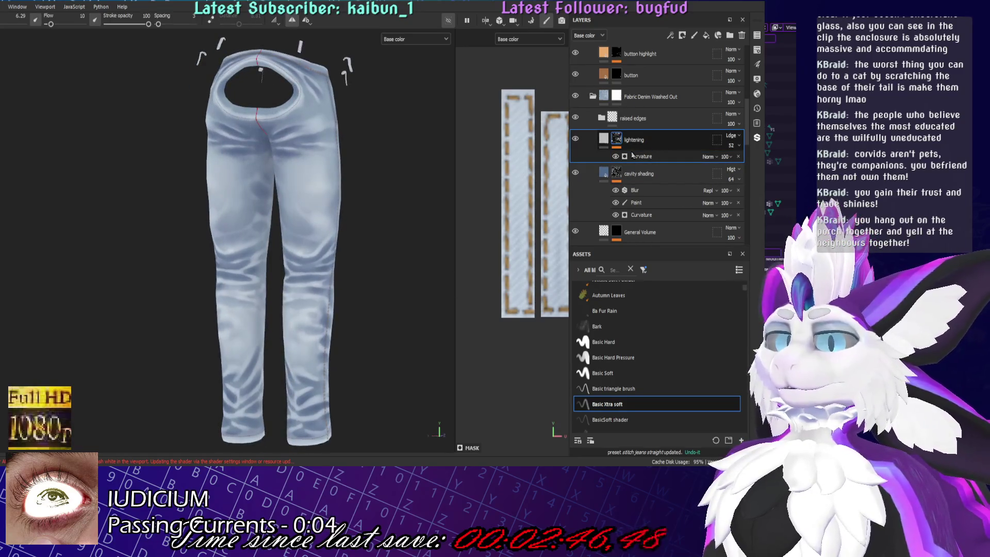
pyautogui.click(658, 156)
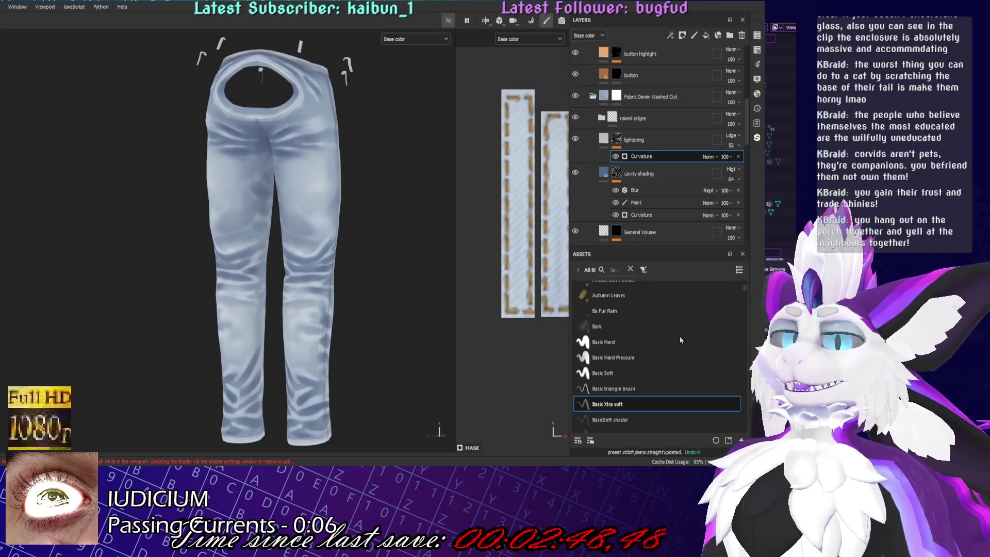
pyautogui.click(694, 35)
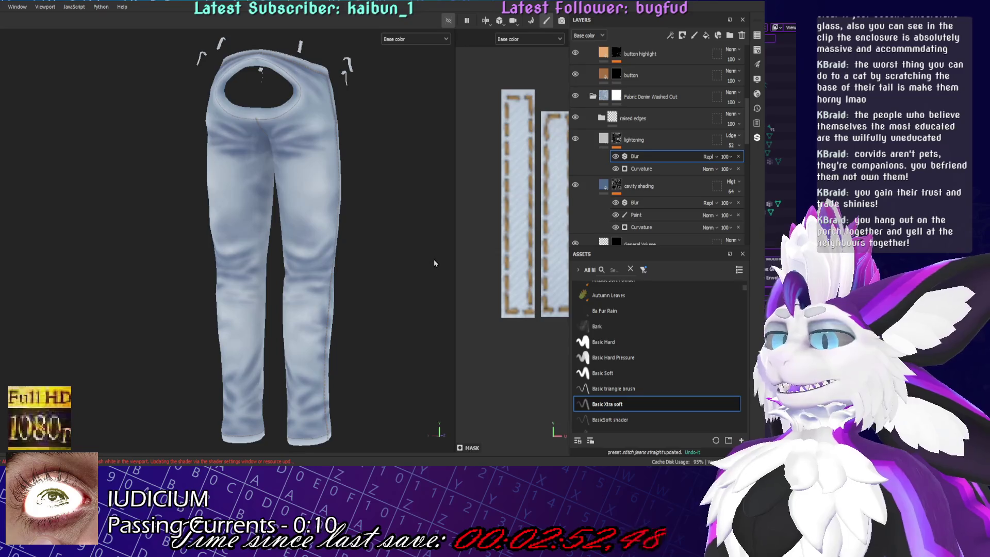
pyautogui.keyDown('alt'); pyautogui.moveTo(431, 260); pyautogui.dragTo(356, 271); pyautogui.keyUp('alt')
pyautogui.scroll(2, 371, 269)
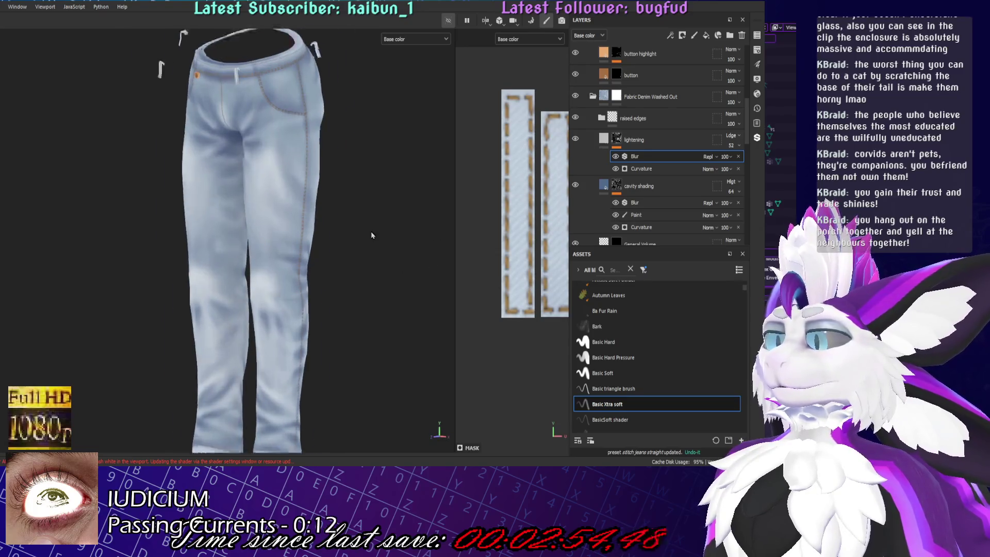
pyautogui.scroll(2, 402, 266)
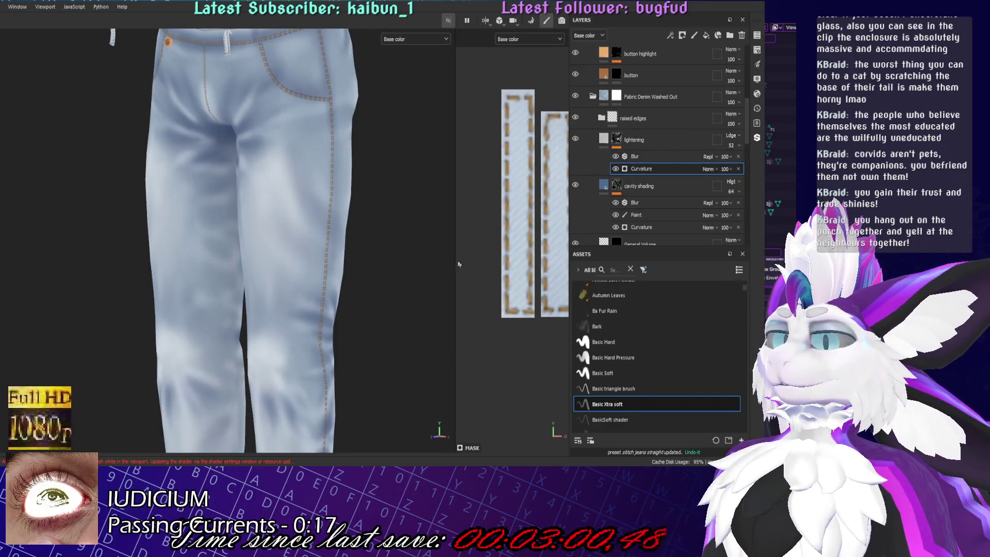
pyautogui.press('Delete')
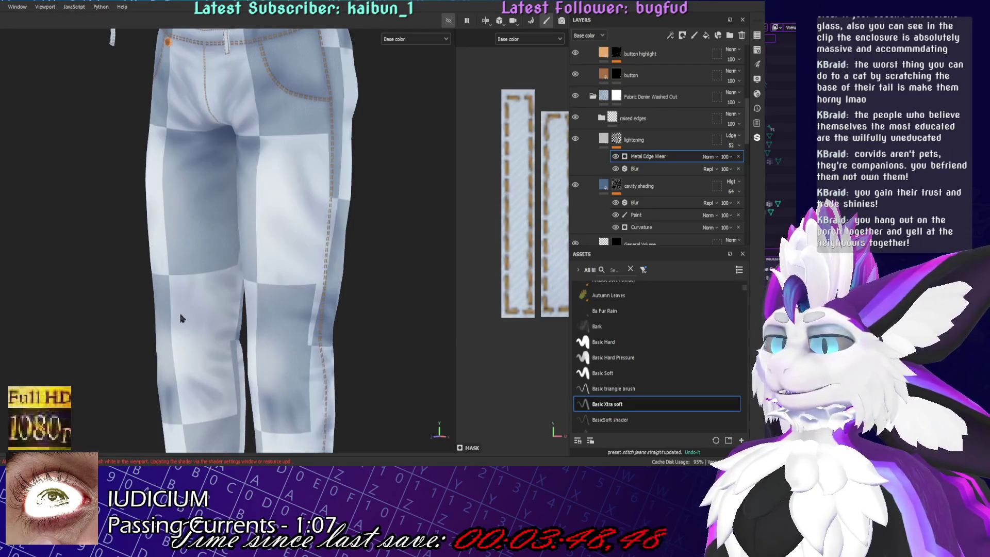
pyautogui.scroll(-3, 294, 296)
# - Orbit the jeans to side views to inspect the Metal Edge Wear fade
pyautogui.moveTo(294, 297)
pyautogui.keyDown('alt'); pyautogui.mouseDown()
pyautogui.moveTo(220, 241)
pyautogui.moveTo(325, 210)
pyautogui.mouseUp(); pyautogui.keyUp('alt')
pyautogui.scroll(3, 372, 190)
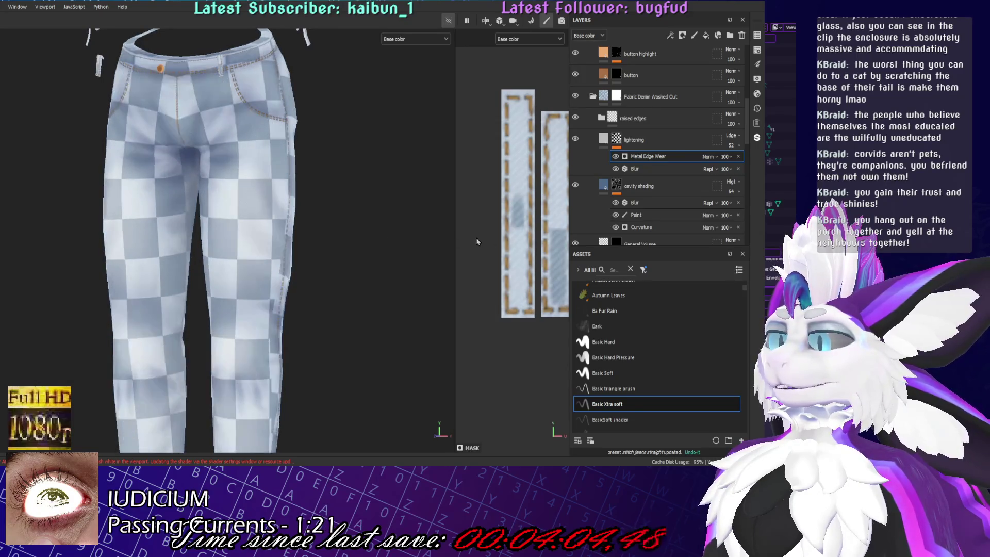
pyautogui.moveTo(390, 223)
pyautogui.keyDown('alt'); pyautogui.mouseDown()
pyautogui.moveTo(377, 254)
pyautogui.moveTo(148, 232)
pyautogui.moveTo(213, 253)
pyautogui.mouseUp(); pyautogui.keyUp('alt')
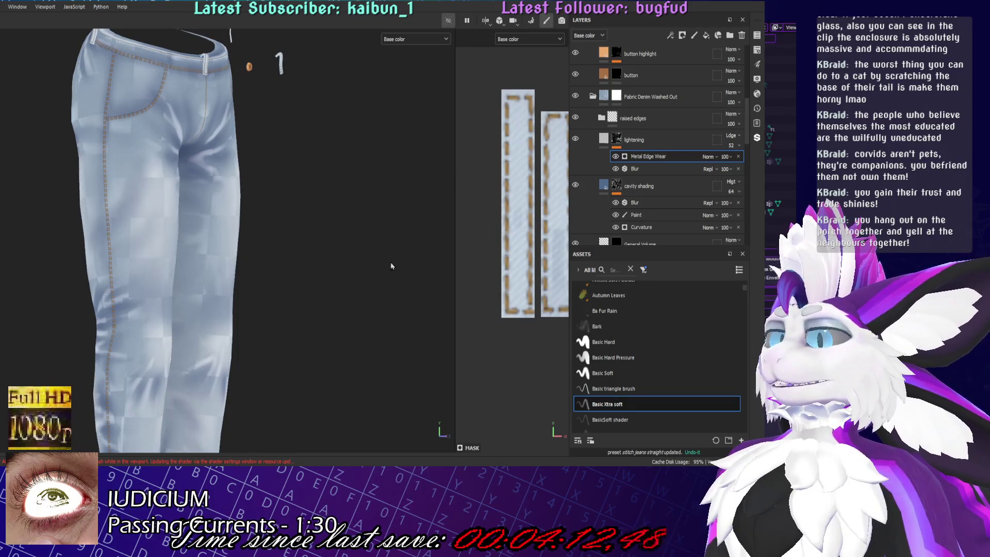
pyautogui.scroll(3, 340, 201)
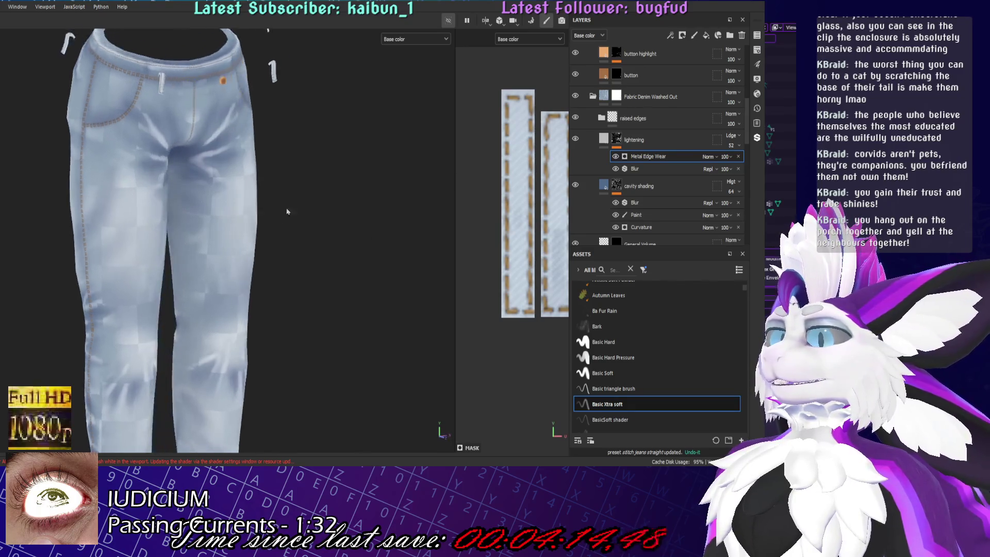
pyautogui.scroll(4, 382, 126)
pyautogui.moveTo(236, 190); pyautogui.dragTo(367, 122, button='middle')
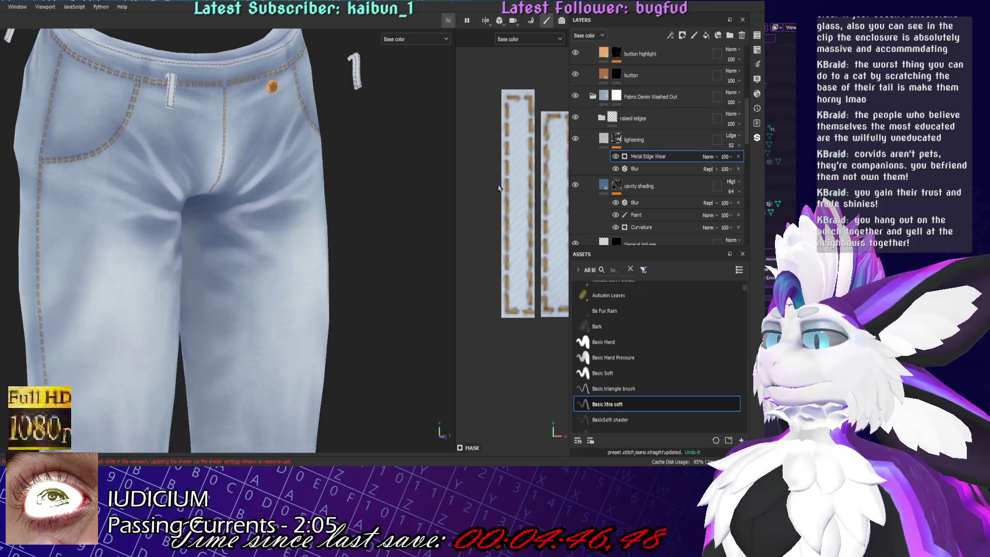
pyautogui.keyDown('alt'); pyautogui.moveTo(233, 255); pyautogui.dragTo(111, 288); pyautogui.keyUp('alt')
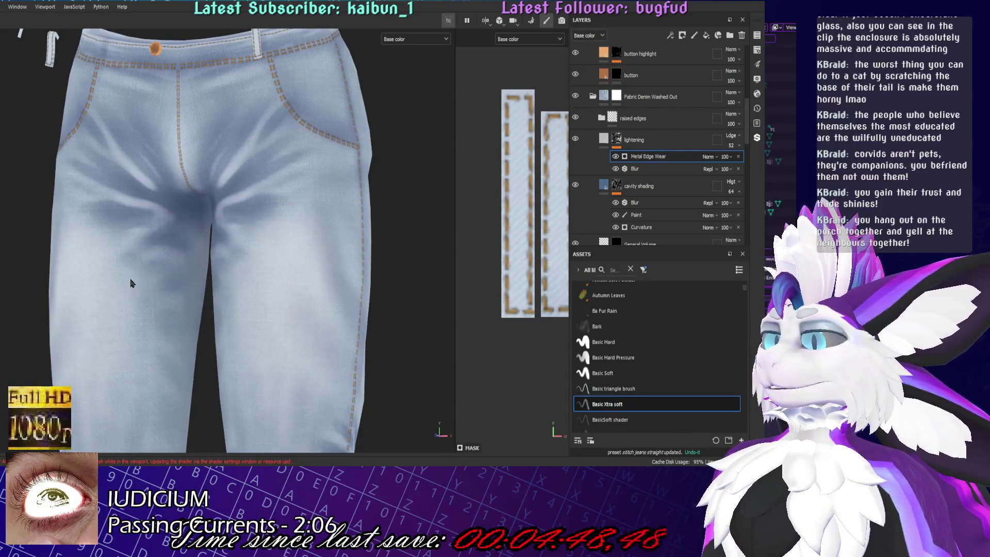
pyautogui.scroll(-3, 325, 337)
pyautogui.keyDown('alt'); pyautogui.moveTo(325, 338); pyautogui.dragTo(276, 159, button='middle'); pyautogui.keyUp('alt')
pyautogui.scroll(5, 308, 291)
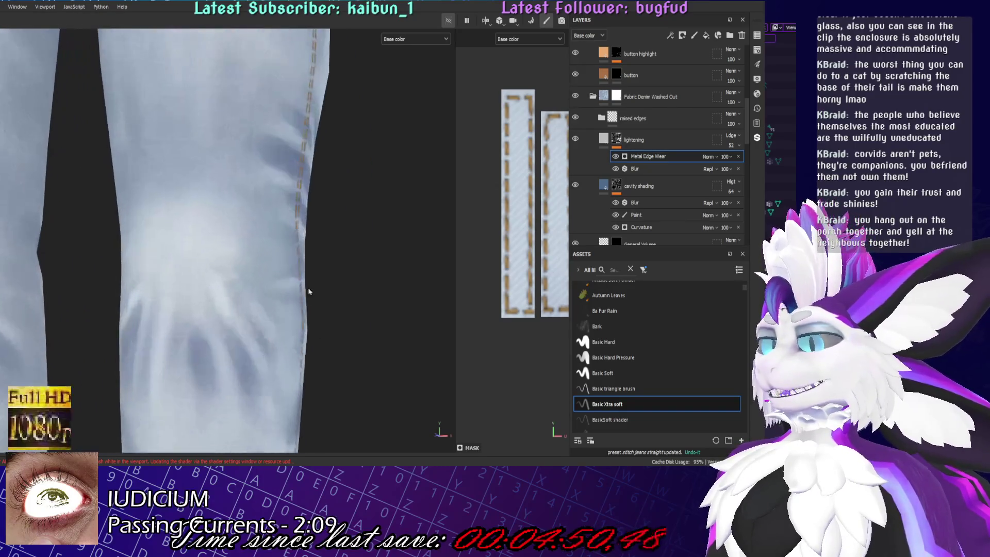
pyautogui.scroll(-3, 271, 248)
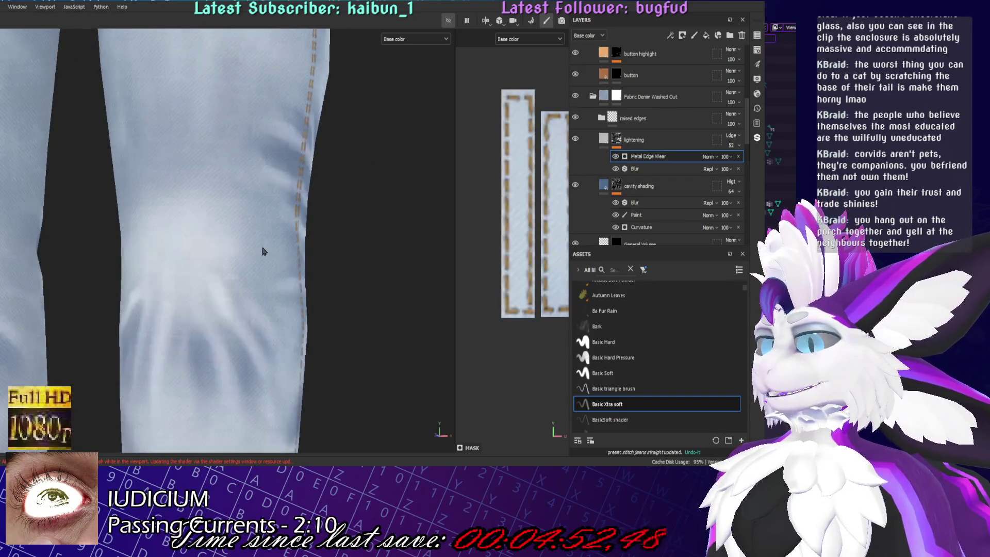
pyautogui.scroll(-2, 369, 244)
pyautogui.scroll(3, 369, 245)
pyautogui.scroll(2, 370, 268)
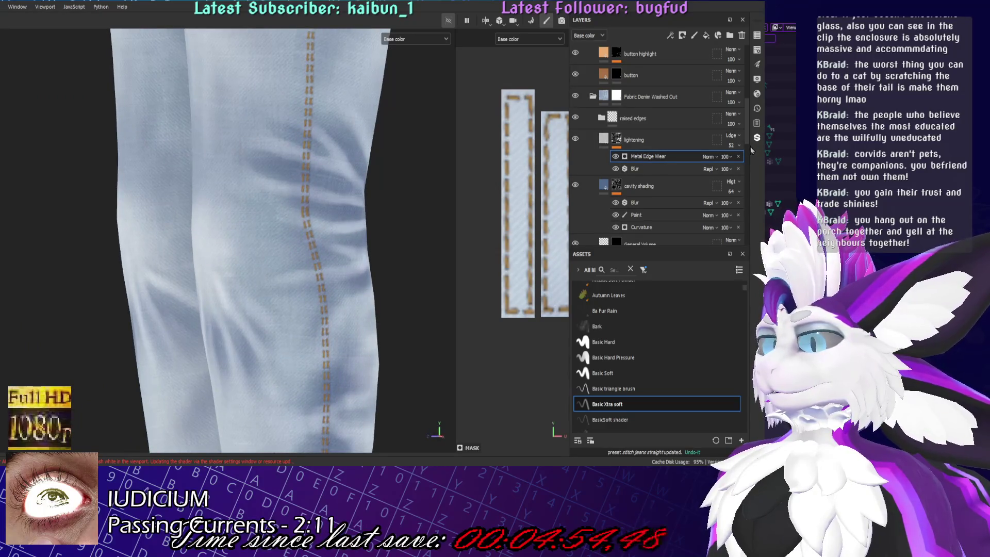
pyautogui.scroll(-3, 216, 228)
pyautogui.scroll(-2, 186, 215)
pyautogui.scroll(4, 347, 204)
pyautogui.scroll(-5, 430, 170)
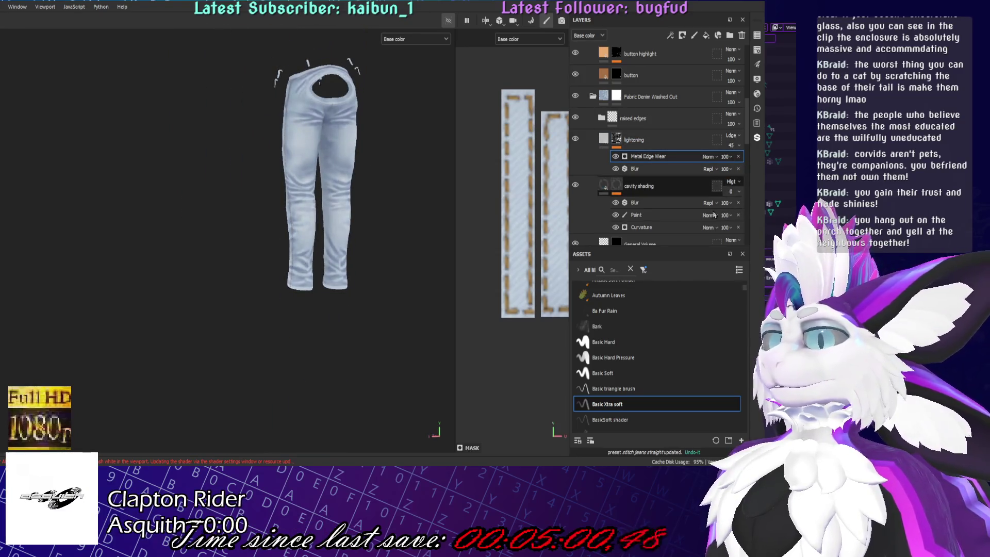
pyautogui.scroll(3, 716, 169)
pyautogui.scroll(4, 715, 168)
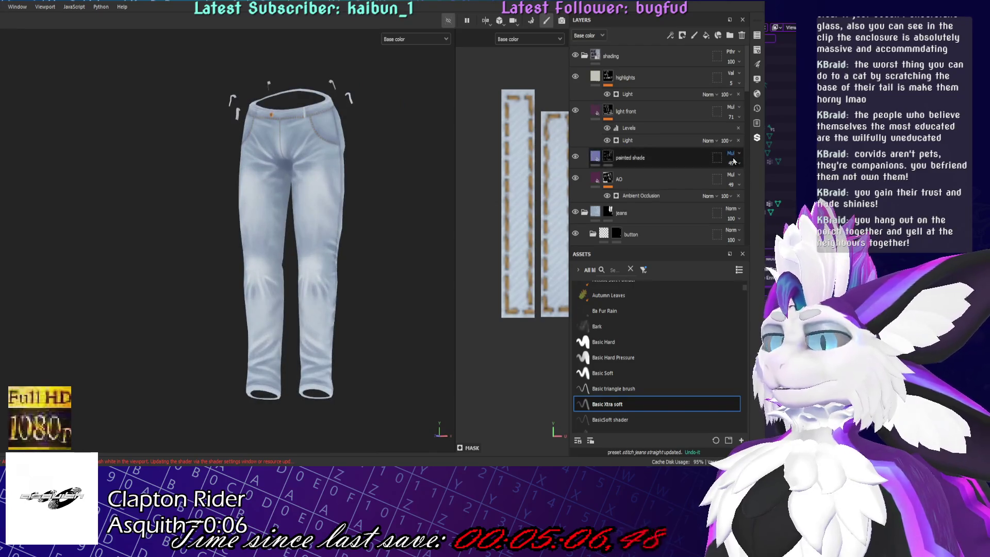
pyautogui.scroll(-2, 735, 158)
pyautogui.scroll(-2, 735, 158)
pyautogui.scroll(-2, 735, 157)
pyautogui.scroll(-2, 736, 158)
pyautogui.scroll(-5, 736, 158)
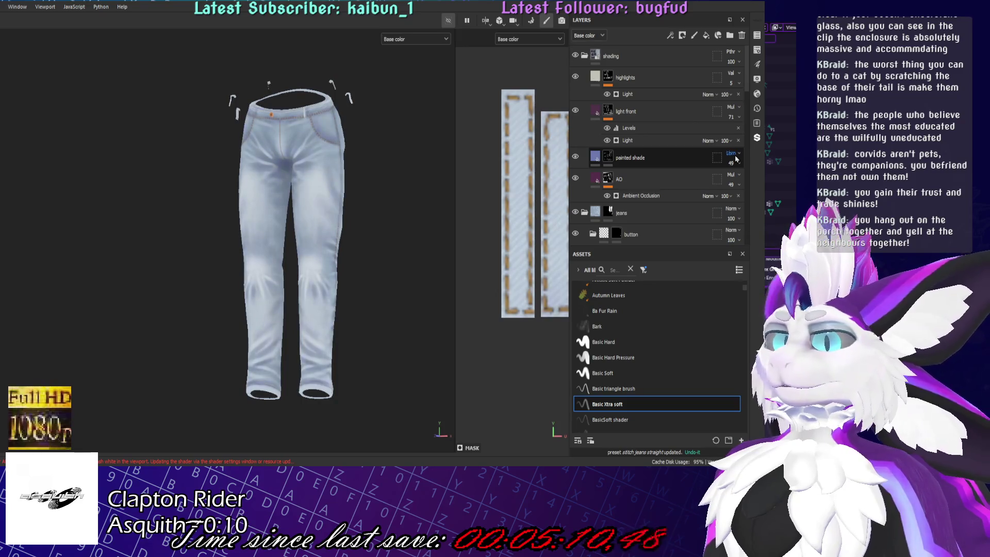
pyautogui.scroll(-1, 736, 158)
pyautogui.scroll(-1, 736, 158)
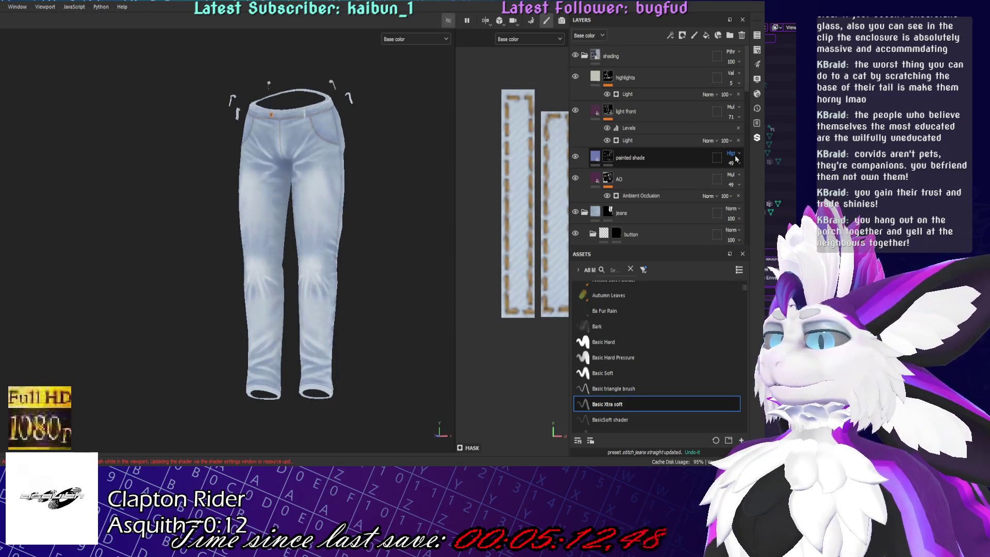
pyautogui.scroll(-1, 736, 157)
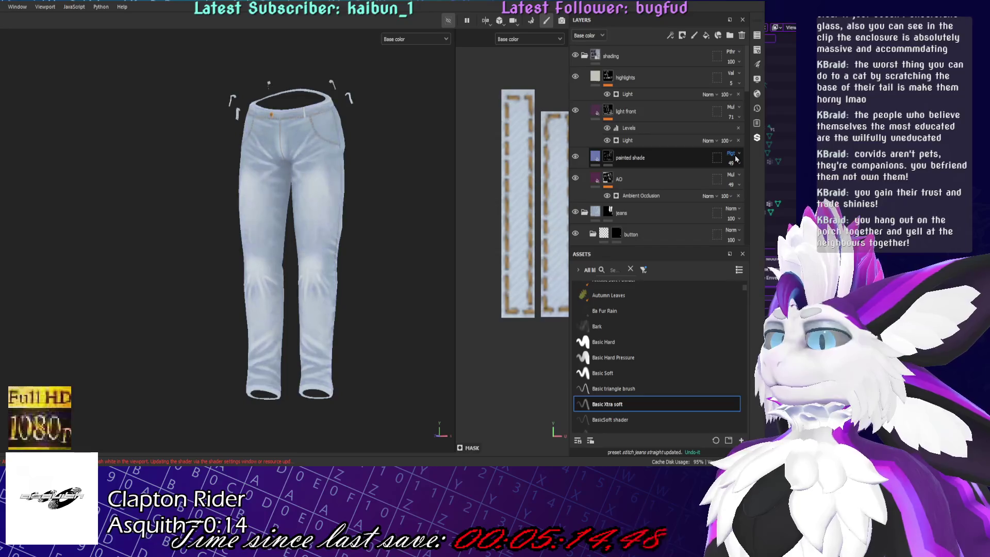
pyautogui.scroll(-1, 736, 158)
pyautogui.scroll(-1, 736, 158)
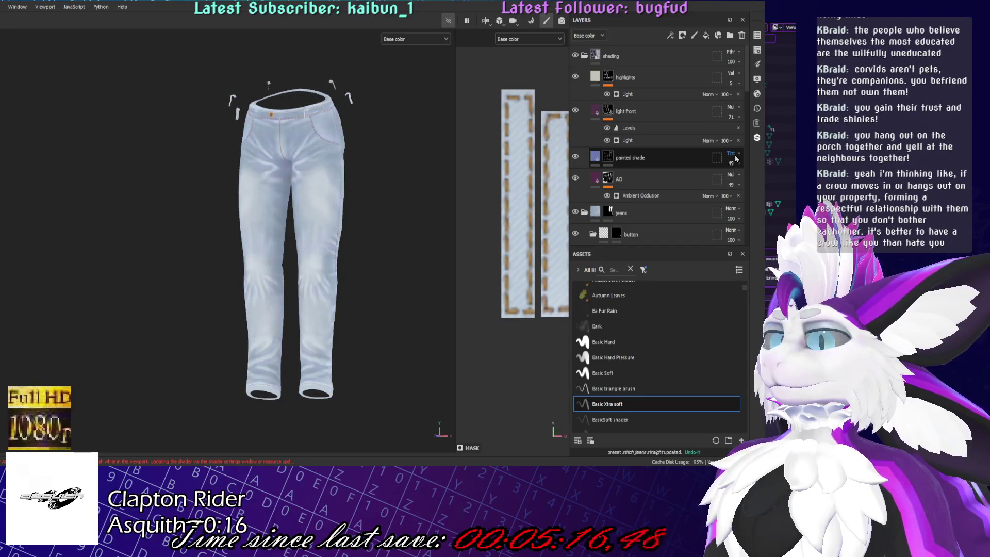
pyautogui.scroll(-1, 735, 159)
pyautogui.scroll(-1, 736, 158)
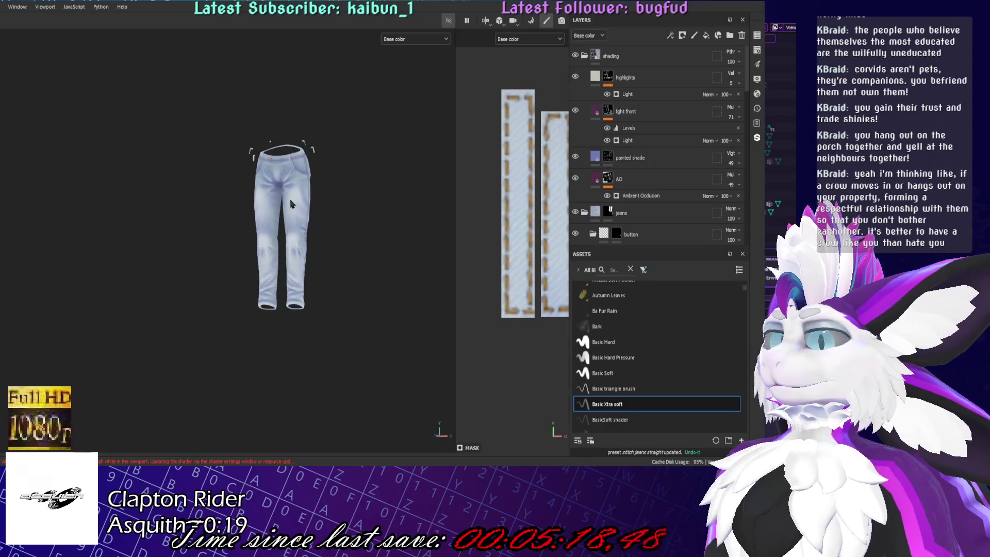
# - Shift the view up to show the hoodie above the jeans
pyautogui.keyDown('alt'); pyautogui.moveTo(335, 184); pyautogui.dragTo(328, 333, button='middle'); pyautogui.keyUp('alt')
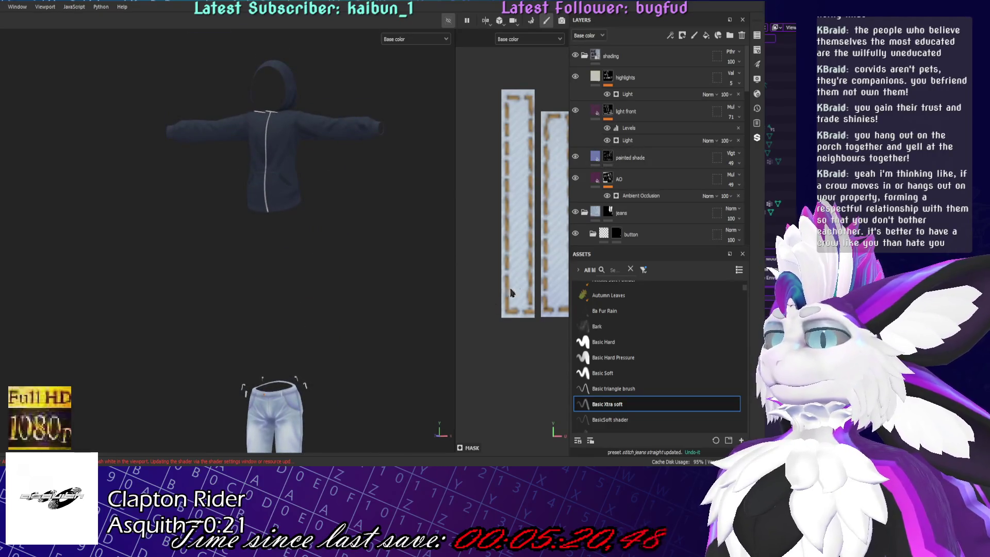
# - Select the painted shade layer, frame the jeans and set its blend mode to Overlay
pyautogui.click(666, 158)
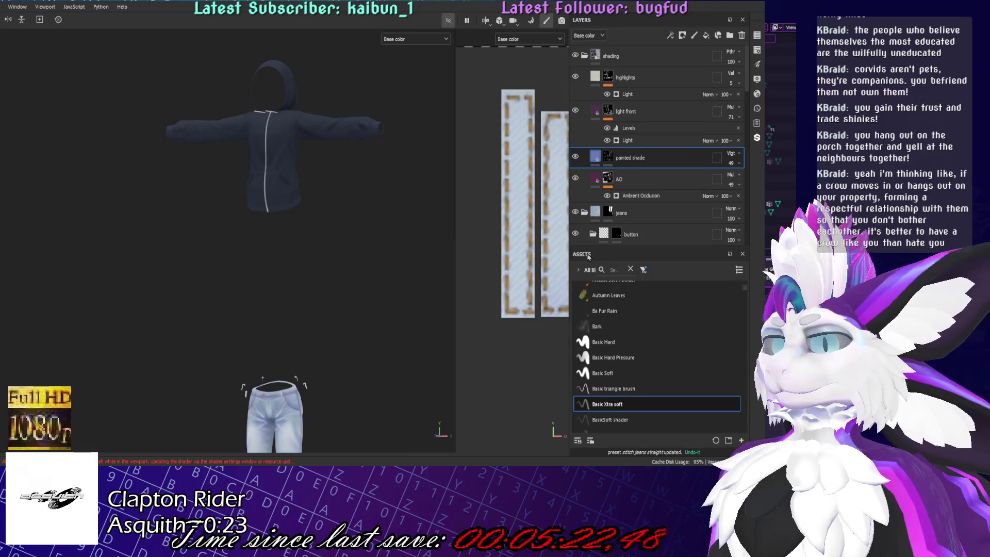
pyautogui.press('f')
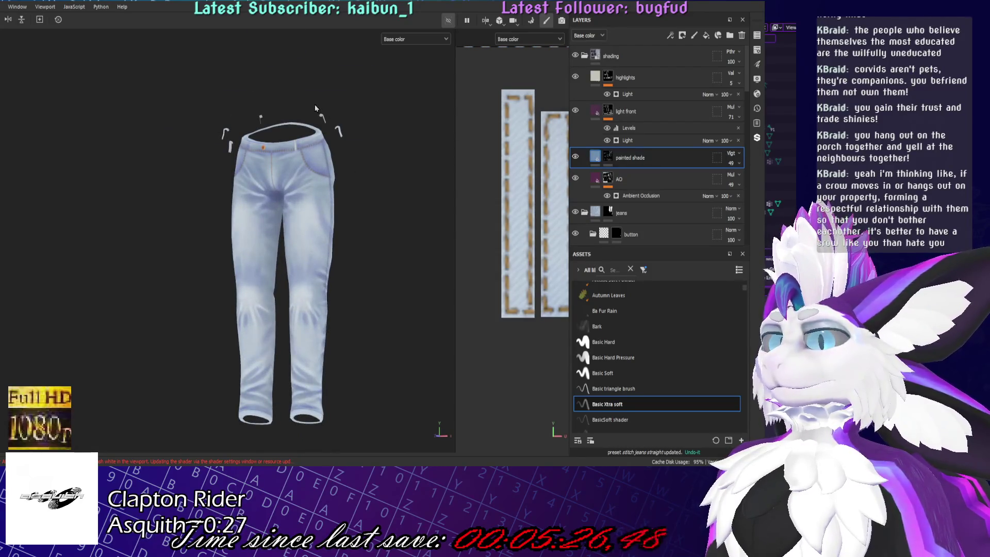
pyautogui.keyDown('alt'); pyautogui.moveTo(240, 117); pyautogui.dragTo(418, 118); pyautogui.keyUp('alt')
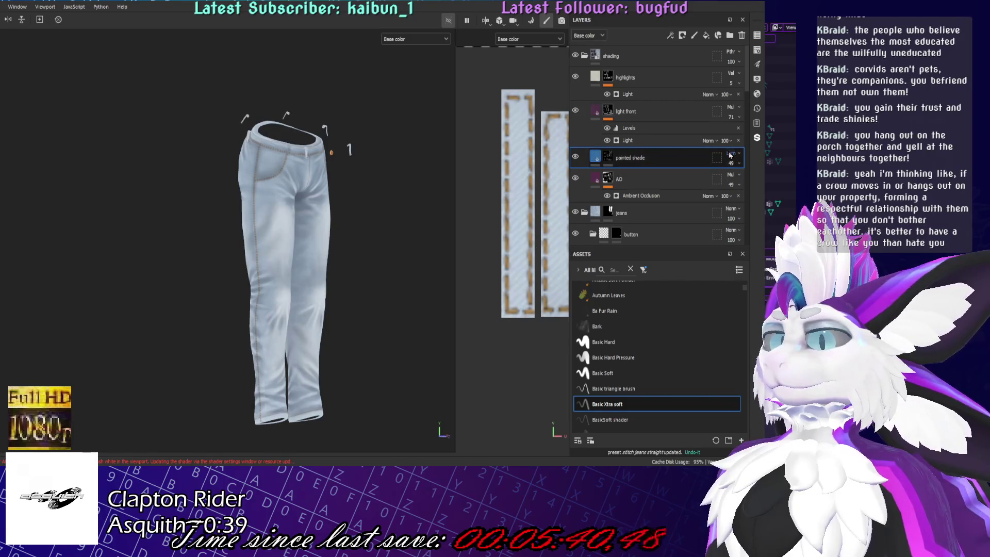
pyautogui.scroll(-5, 730, 157)
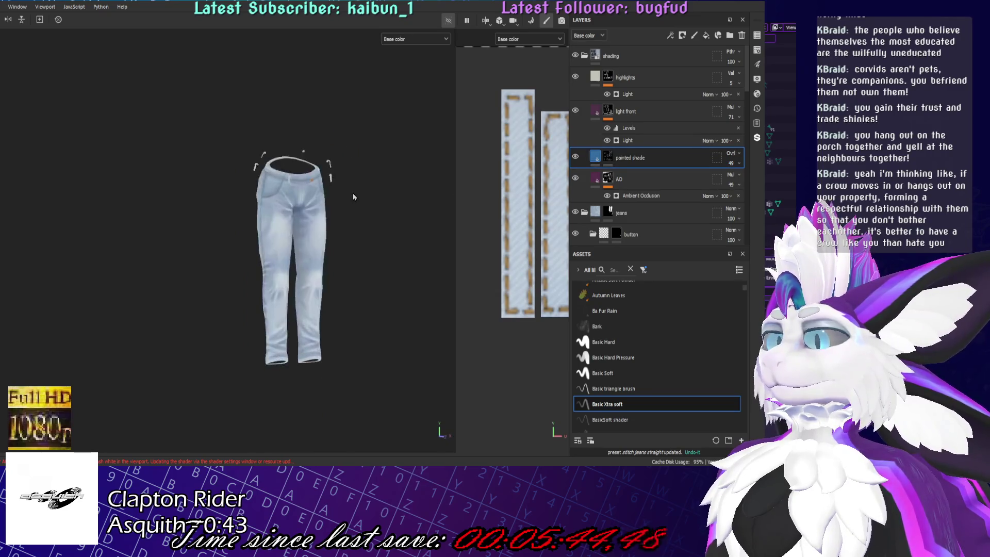
pyautogui.scroll(-5, 677, 168)
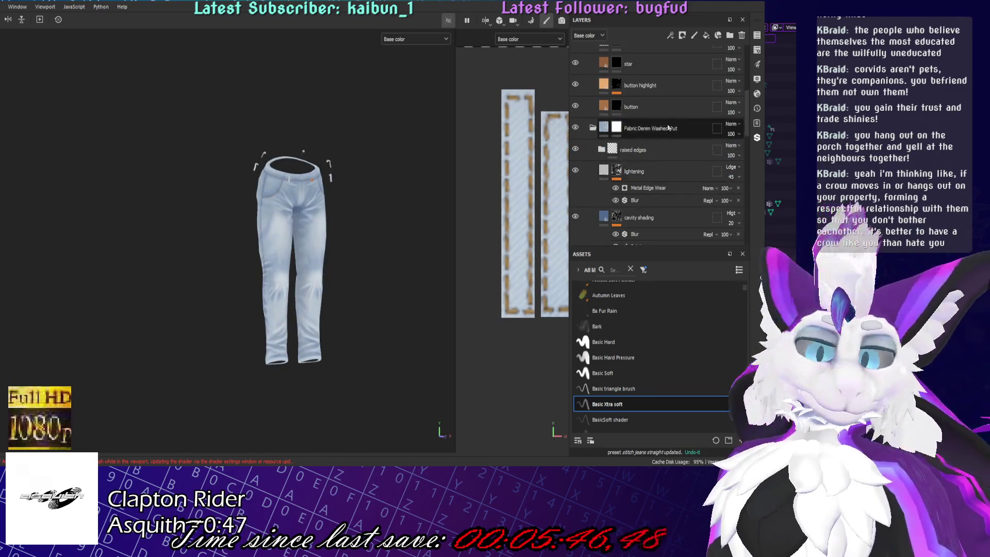
# - Move Metal Edge Wear below Blur in the lightening layer's mask stack
pyautogui.click(646, 175)
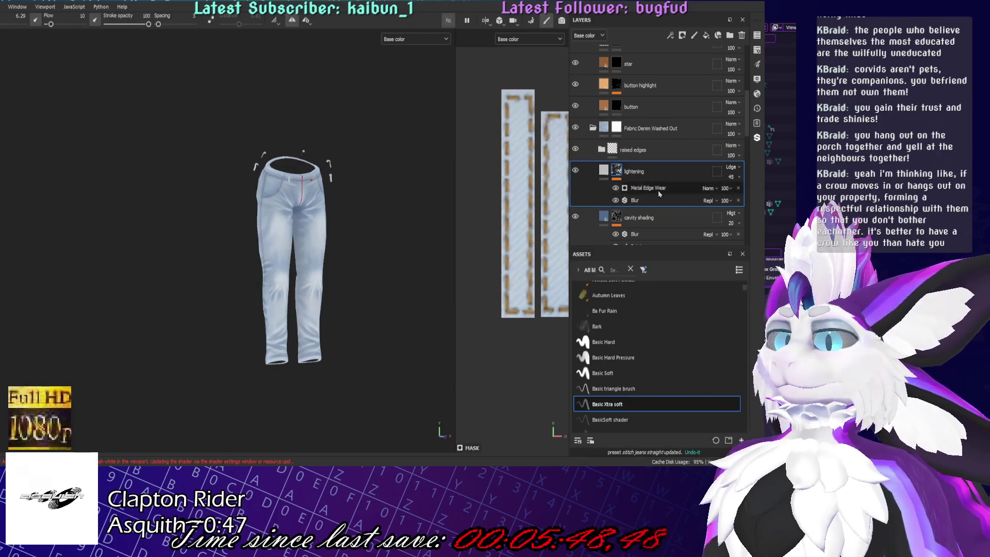
pyautogui.scroll(2, 398, 162)
pyautogui.scroll(2, 417, 162)
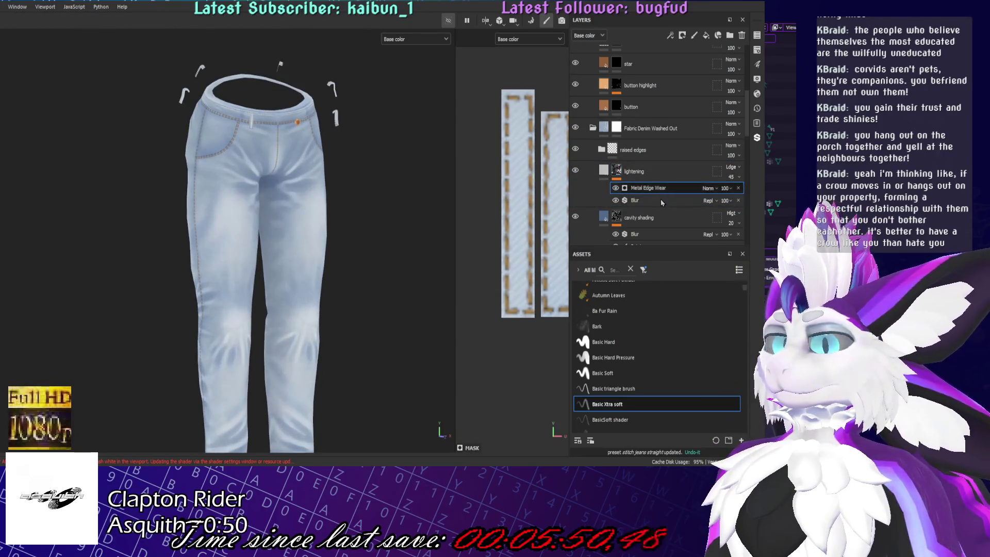
pyautogui.moveTo(648, 189); pyautogui.dragTo(648, 203)
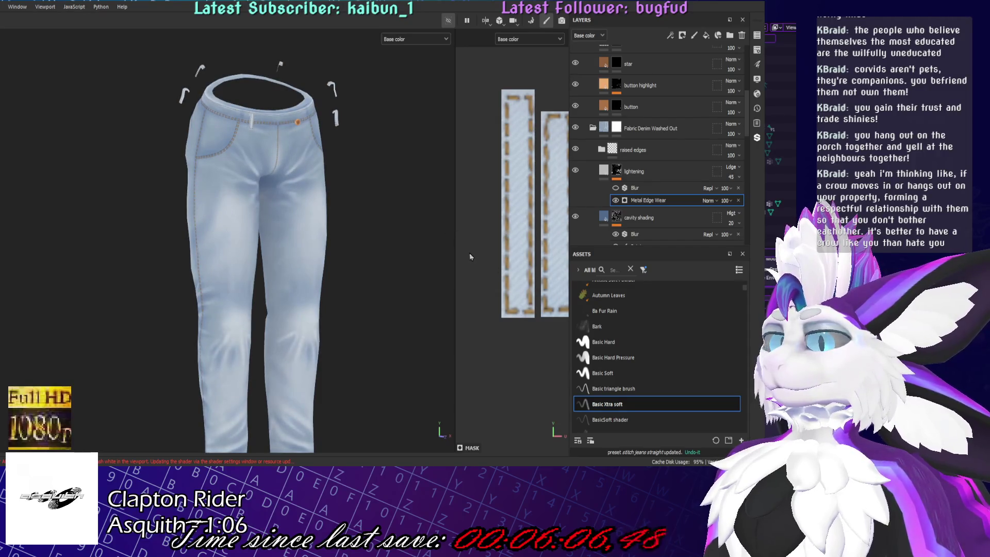
pyautogui.scroll(3, 303, 209)
pyautogui.scroll(2, 271, 214)
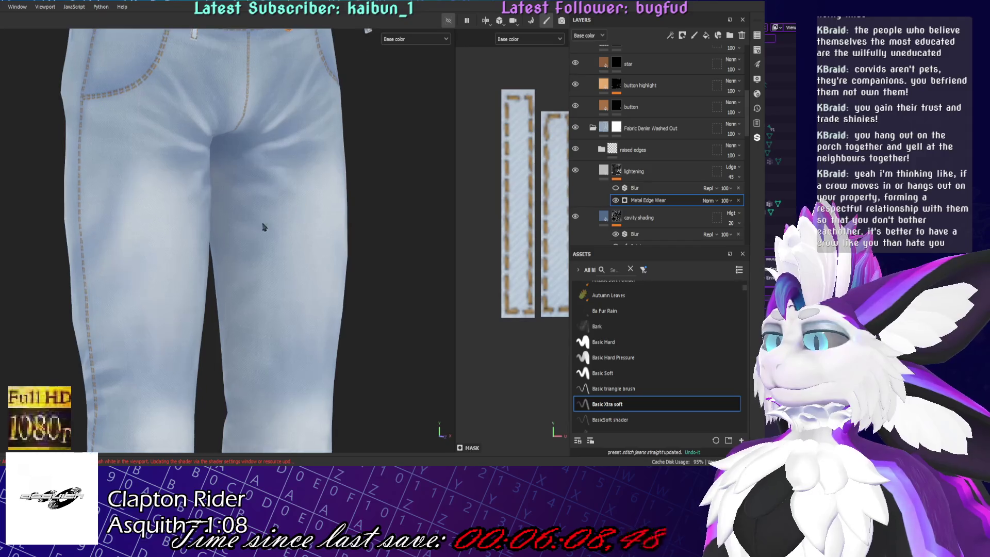
pyautogui.scroll(-3, 306, 210)
pyautogui.scroll(4, 325, 251)
pyautogui.scroll(-4, 325, 250)
pyautogui.keyDown('alt'); pyautogui.moveTo(325, 252); pyautogui.dragTo(520, 244); pyautogui.keyUp('alt')
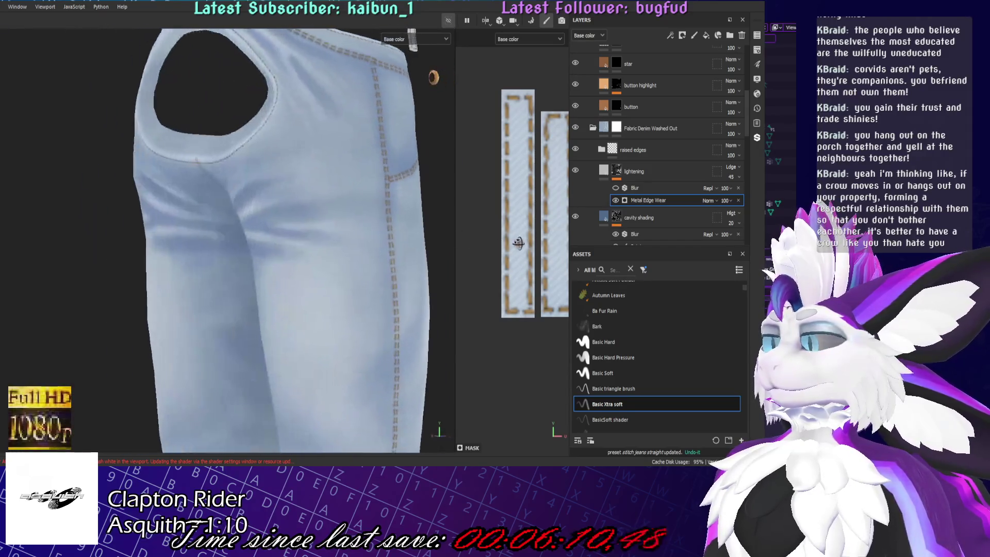
pyautogui.scroll(-5, 292, 252)
pyautogui.moveTo(245, 250)
pyautogui.keyDown('alt'); pyautogui.mouseDown()
pyautogui.moveTo(346, 252)
pyautogui.moveTo(221, 261)
pyautogui.mouseUp(); pyautogui.keyUp('alt')
pyautogui.keyDown('alt'); pyautogui.moveTo(221, 261); pyautogui.dragTo(315, 259, button='middle'); pyautogui.keyUp('alt')
pyautogui.scroll(3, 315, 259)
pyautogui.scroll(-3, 343, 221)
pyautogui.scroll(3, 283, 325)
pyautogui.scroll(-3, 282, 337)
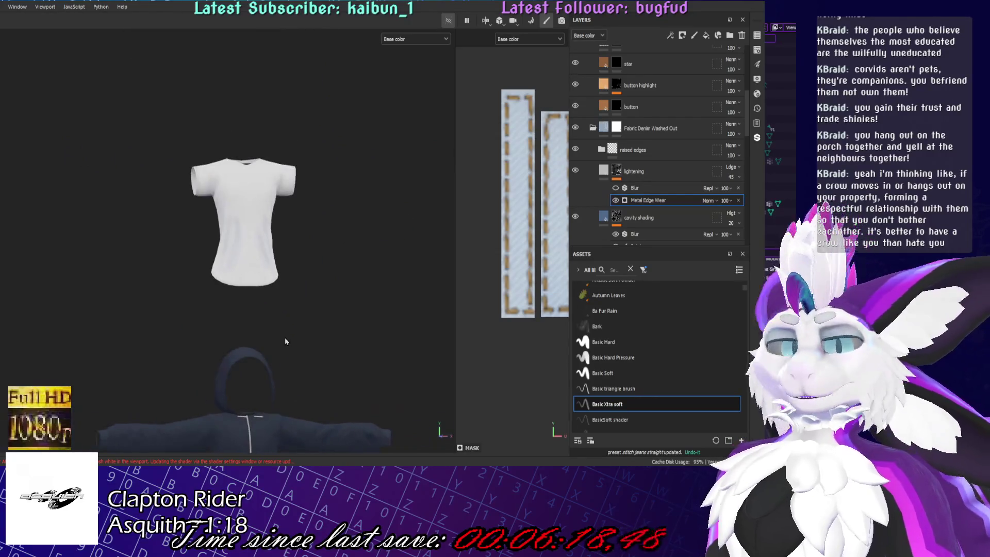
pyautogui.scroll(2, 295, 305)
pyautogui.scroll(2, 329, 236)
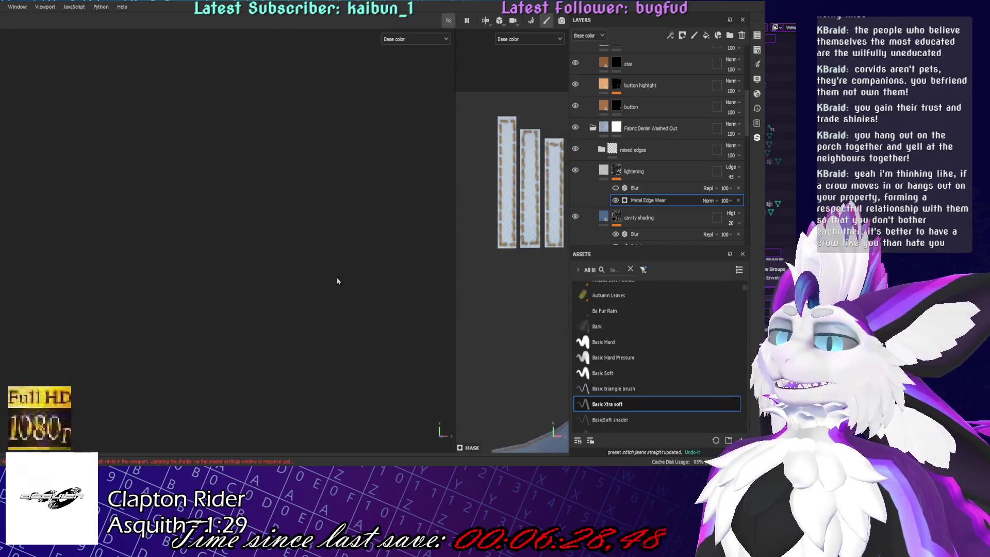
pyautogui.scroll(5, 348, 270)
pyautogui.scroll(3, 198, 356)
pyautogui.moveTo(206, 286)
pyautogui.keyDown('alt'); pyautogui.mouseDown()
pyautogui.moveTo(160, 276)
pyautogui.moveTo(220, 157)
pyautogui.mouseUp(); pyautogui.keyUp('alt')
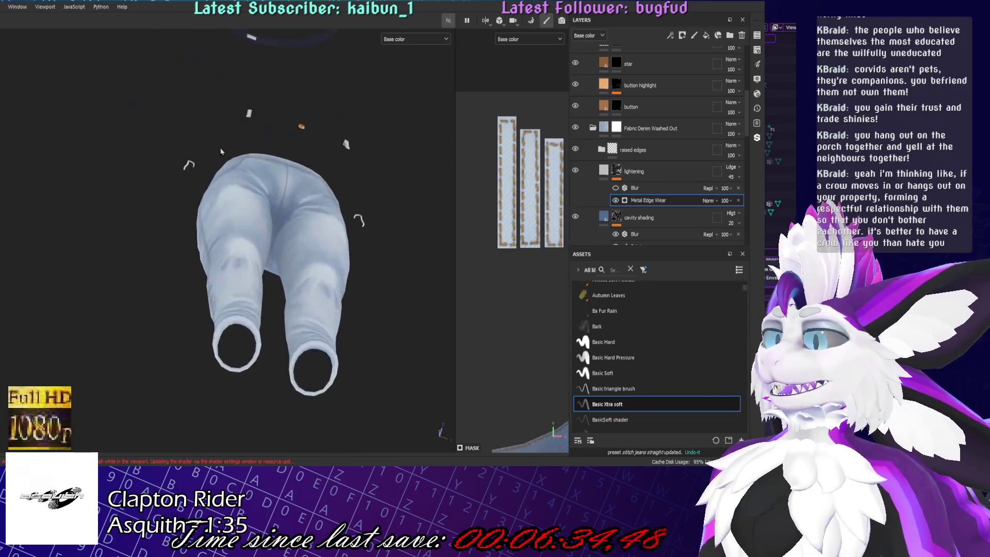
pyautogui.moveTo(291, 169)
pyautogui.keyDown('alt'); pyautogui.mouseDown()
pyautogui.moveTo(325, 232)
pyautogui.moveTo(404, 309)
pyautogui.mouseUp(); pyautogui.keyUp('alt')
pyautogui.scroll(3, 326, 233)
pyautogui.scroll(-2, 694, 180)
pyautogui.scroll(-2, 680, 155)
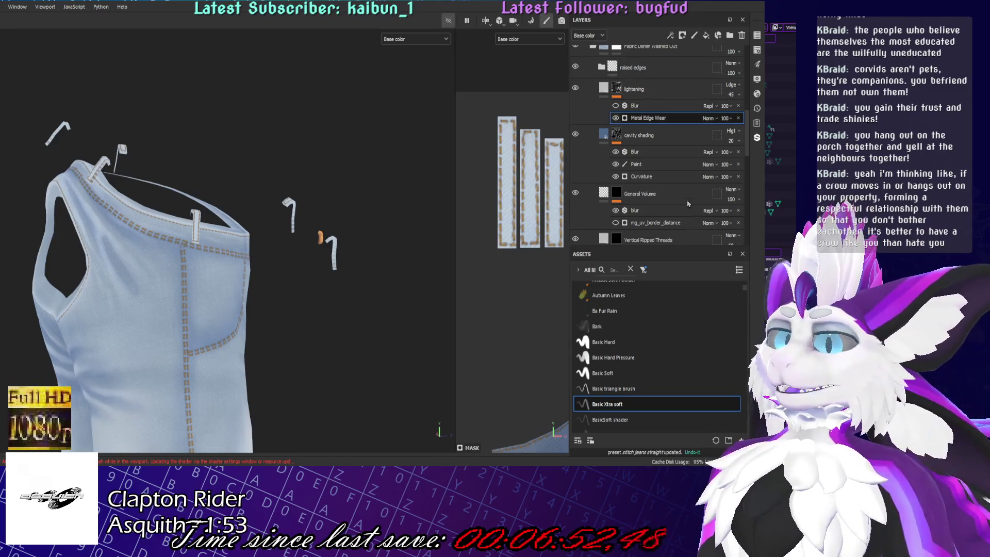
# - Paint lightening along the belt loop on a new paint layer and toggle the lightening layer to compare
pyautogui.click(718, 35)
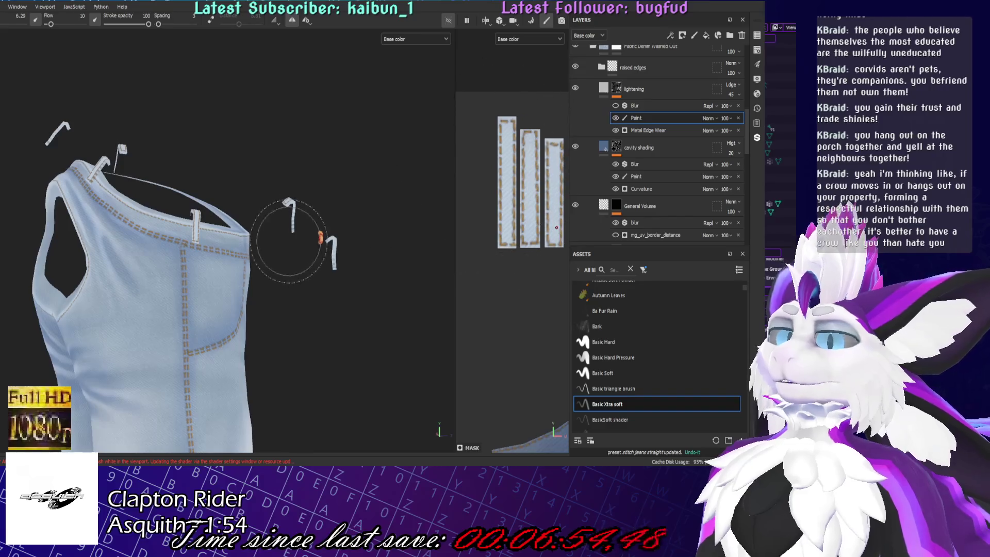
pyautogui.scroll(5, 294, 232)
pyautogui.scroll(3, 310, 259)
pyautogui.scroll(2, 238, 260)
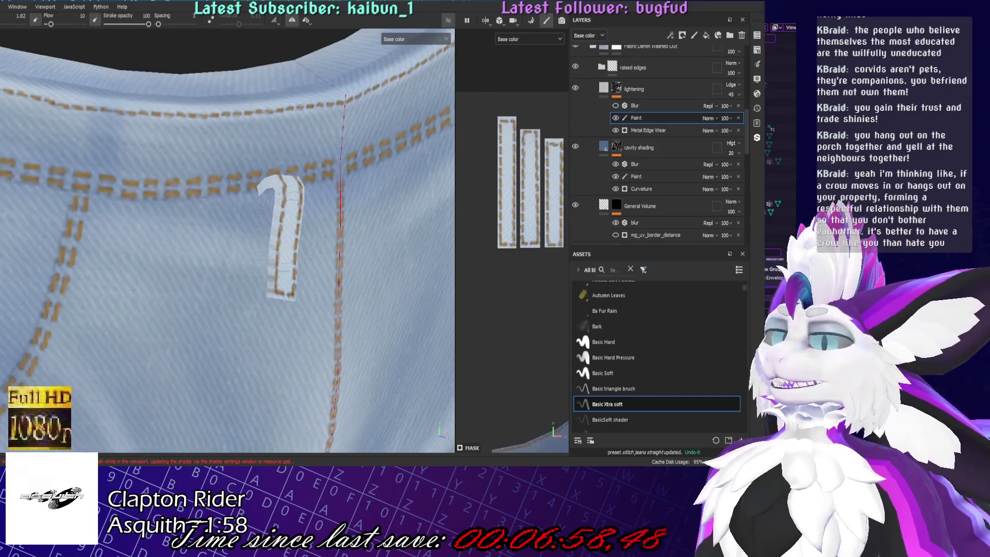
pyautogui.moveTo(310, 225)
pyautogui.keyDown('alt'); pyautogui.mouseDown()
pyautogui.moveTo(203, 186)
pyautogui.moveTo(284, 261)
pyautogui.mouseUp(); pyautogui.keyUp('alt')
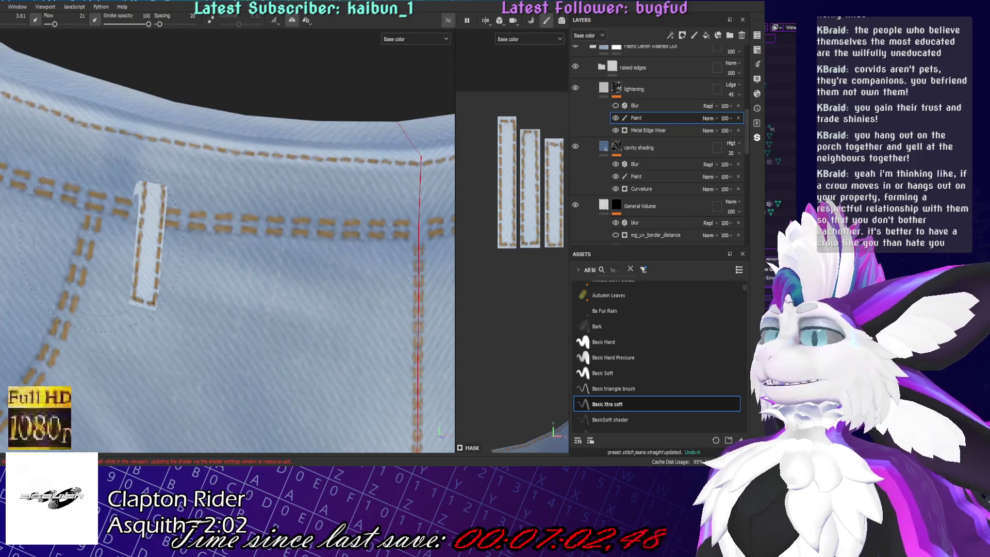
pyautogui.keyDown('alt'); pyautogui.moveTo(125, 241); pyautogui.dragTo(194, 260); pyautogui.keyUp('alt')
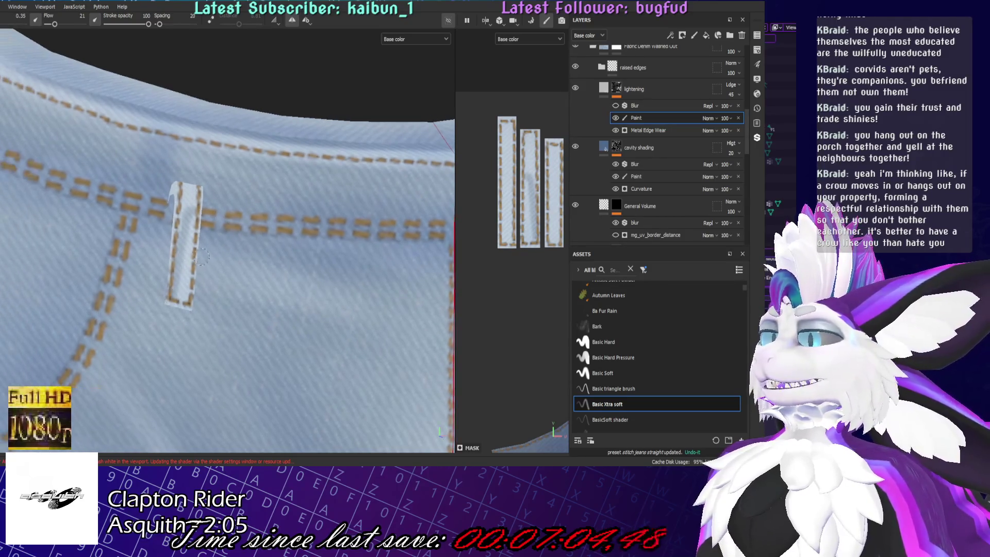
pyautogui.moveTo(182, 294); pyautogui.dragTo(194, 155)
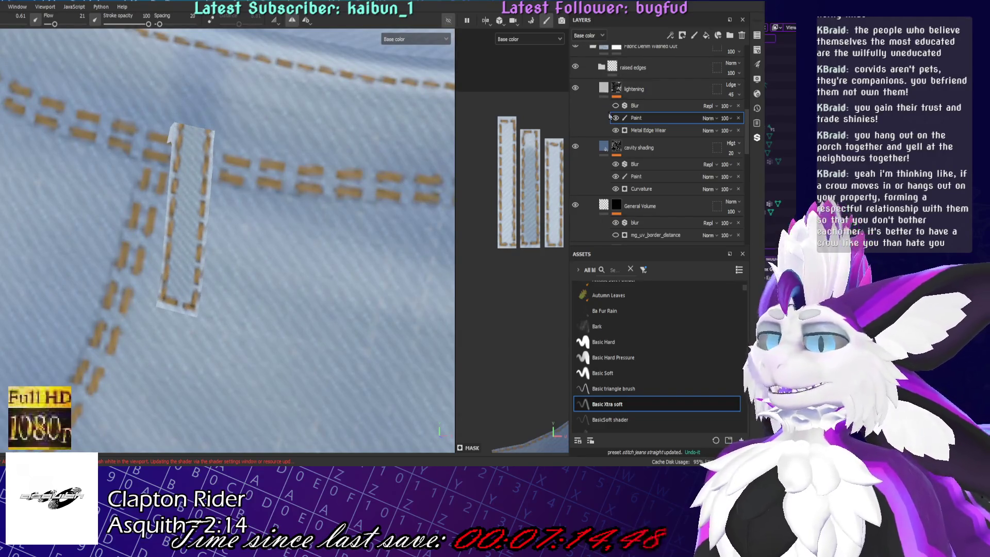
pyautogui.click(575, 89)
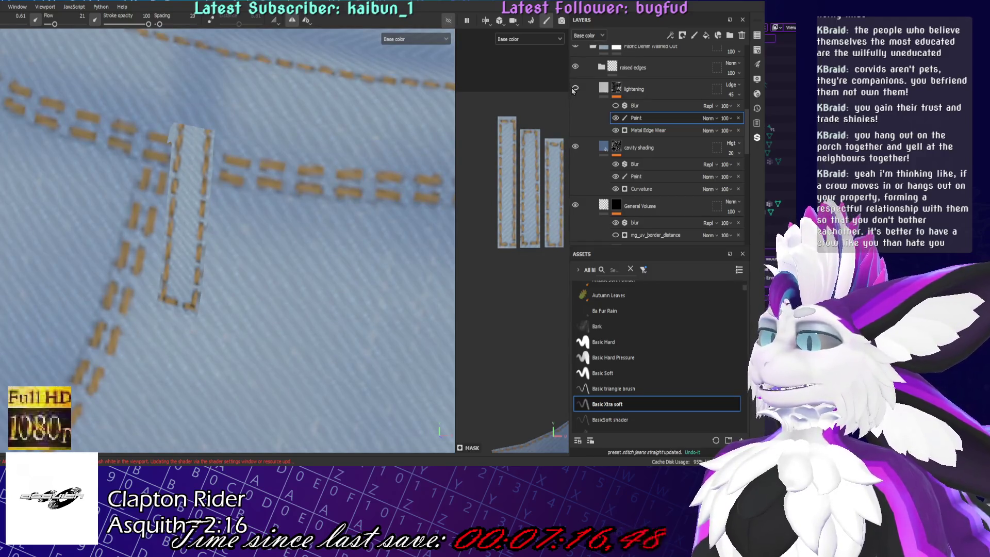
pyautogui.click(575, 89)
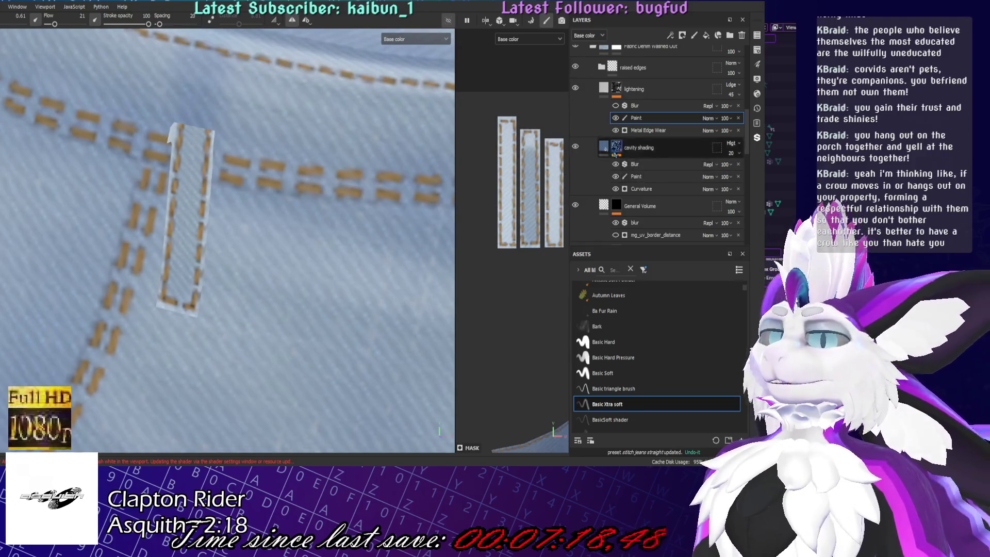
pyautogui.scroll(-3, 576, 147)
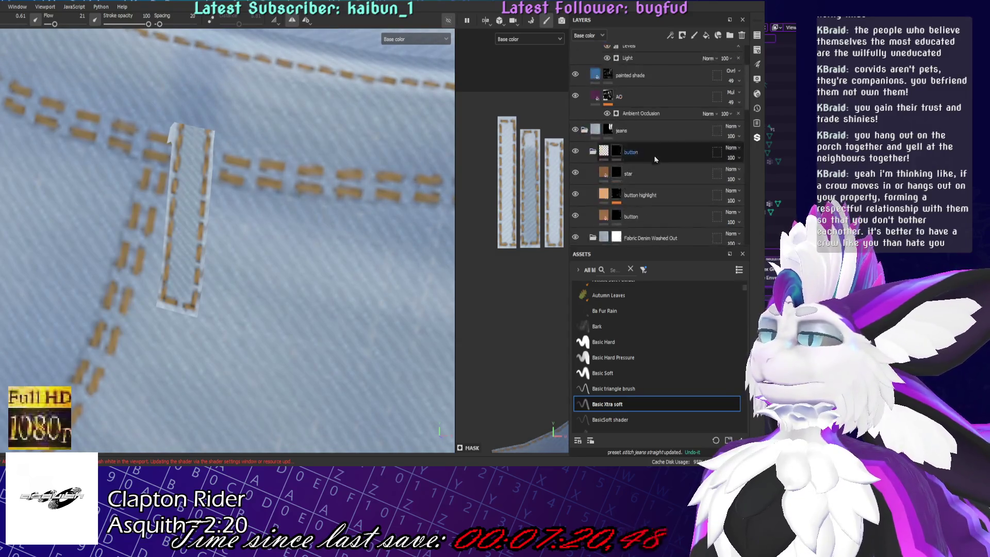
pyautogui.scroll(-2, 576, 155)
pyautogui.click(575, 157)
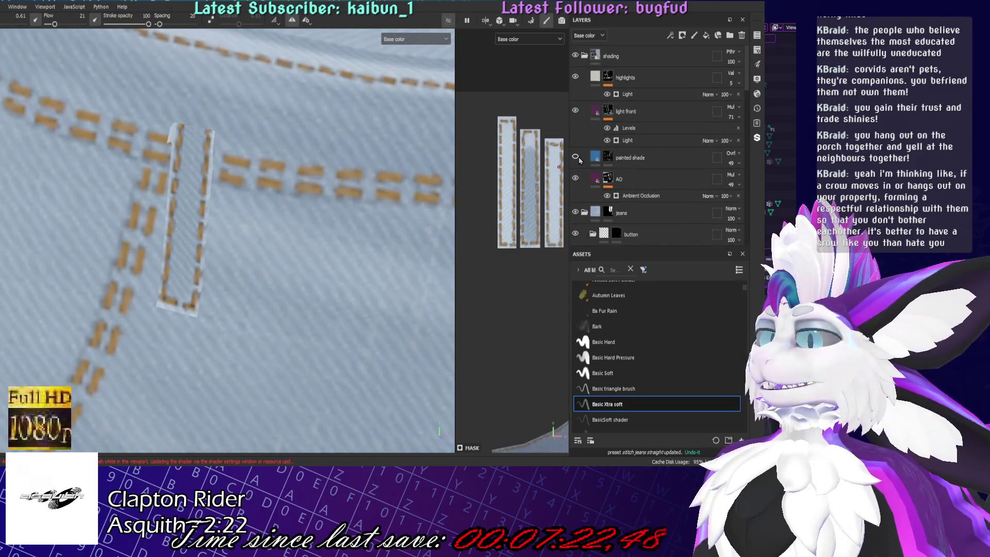
pyautogui.click(575, 157)
pyautogui.moveTo(233, 194)
pyautogui.keyDown('alt'); pyautogui.mouseDown()
pyautogui.moveTo(189, 183)
pyautogui.moveTo(173, 240)
pyautogui.mouseUp(); pyautogui.keyUp('alt')
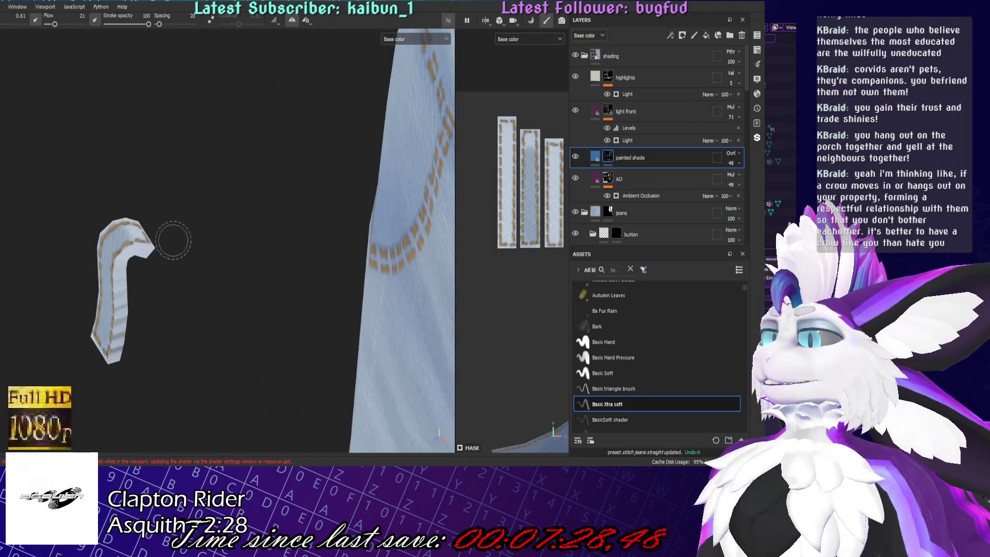
pyautogui.scroll(-2, 657, 140)
pyautogui.scroll(-2, 656, 141)
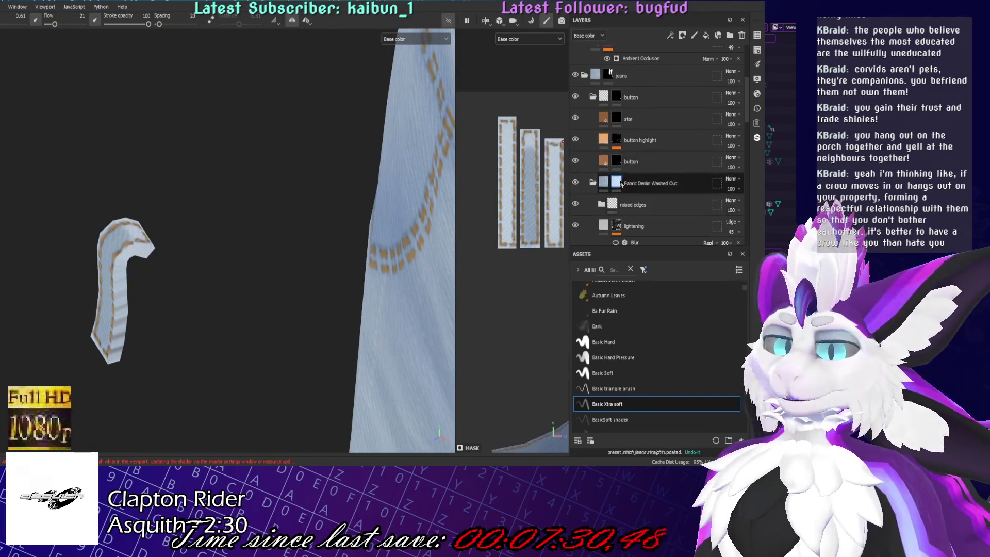
pyautogui.scroll(-2, 656, 140)
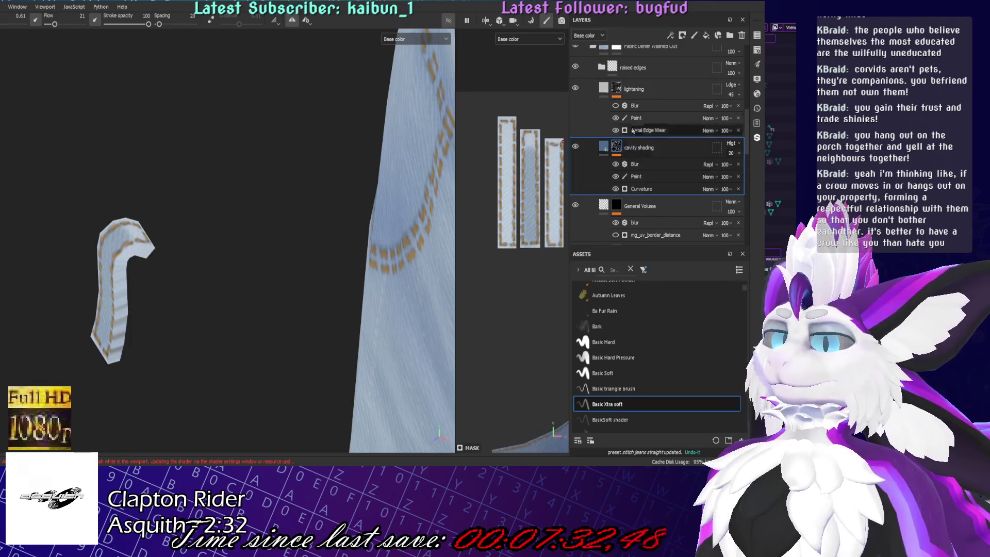
# - Rename the lightening layer's Paint sub-layer to 'belt loops' and zoom in on the stitching
pyautogui.click(646, 92)
pyautogui.click(643, 117)
pyautogui.doubleClick(660, 116)
pyautogui.write('belt')
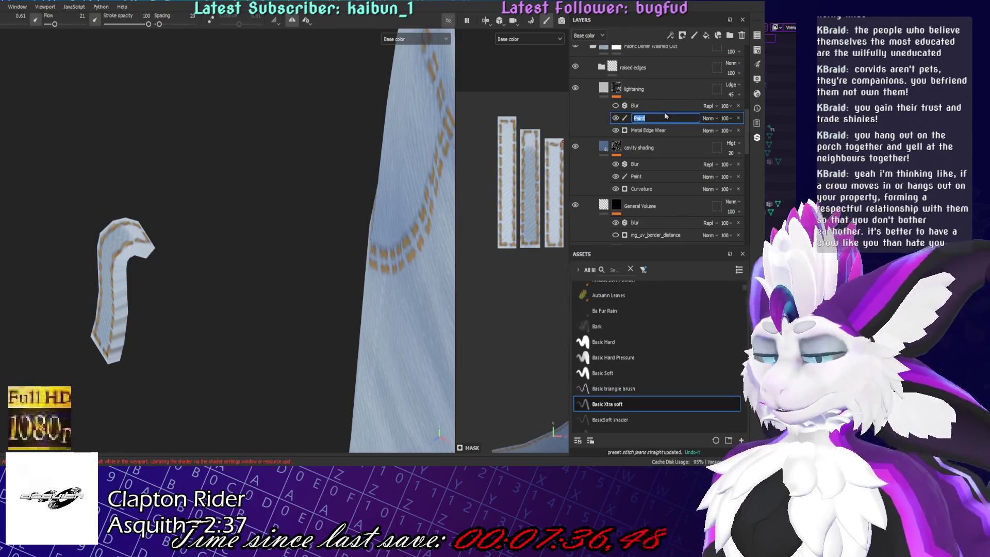
pyautogui.write(' loops')
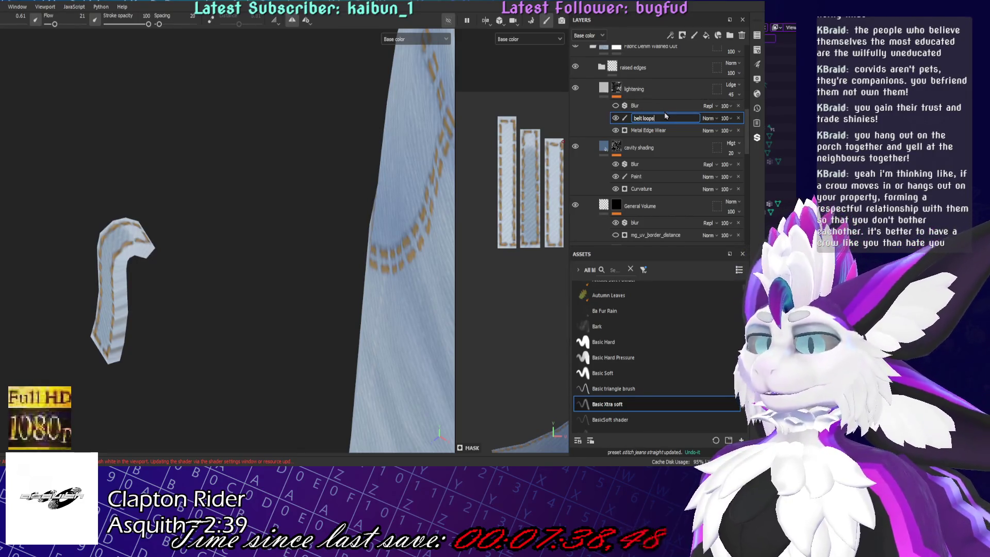
pyautogui.press('Return')
pyautogui.keyDown('alt'); pyautogui.moveTo(376, 82); pyautogui.dragTo(95, 308); pyautogui.keyUp('alt')
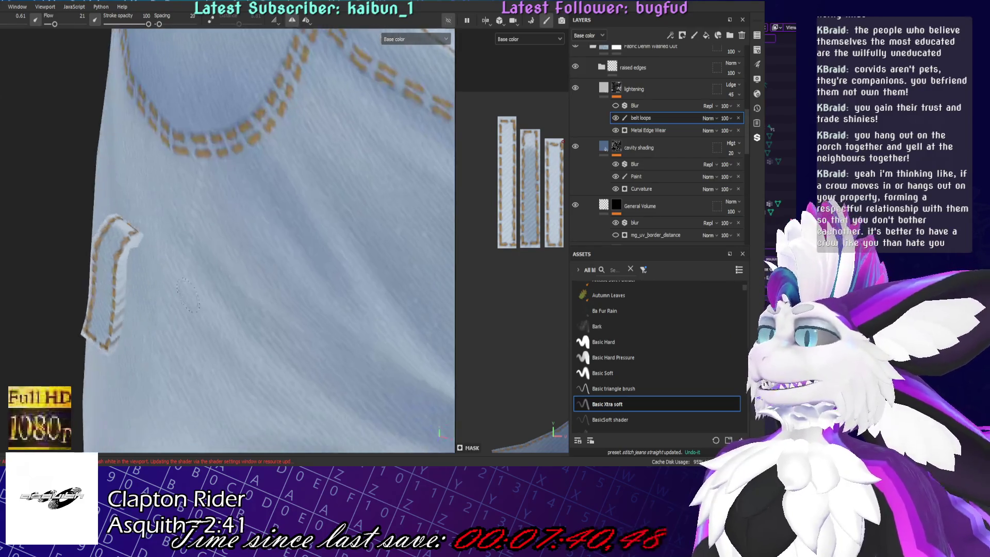
pyautogui.scroll(-5, 89, 330)
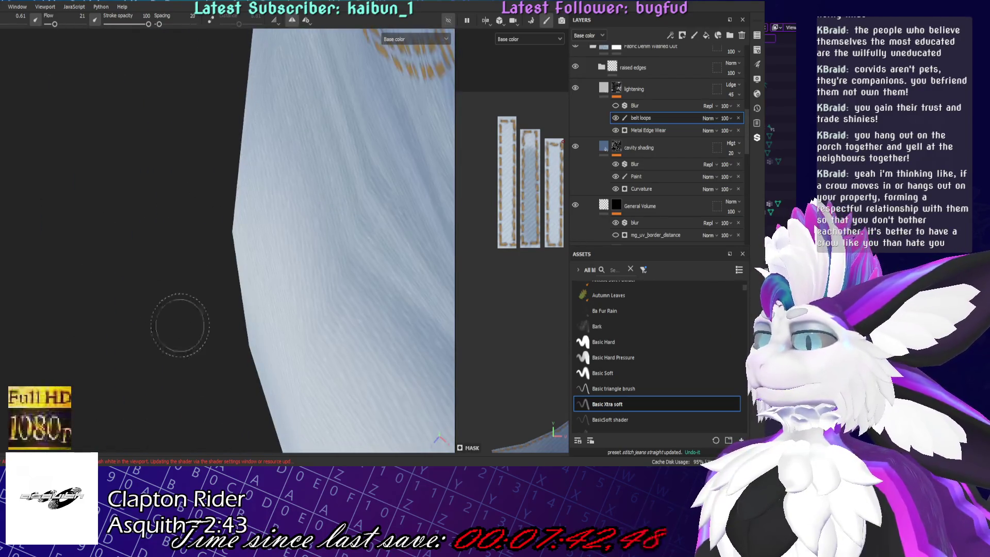
# - Inspect the belt-loop mesh from several angles and see it attached to the waistband
pyautogui.keyDown('alt'); pyautogui.moveTo(210, 287); pyautogui.dragTo(347, 187); pyautogui.keyUp('alt')
pyautogui.scroll(2, 240, 276)
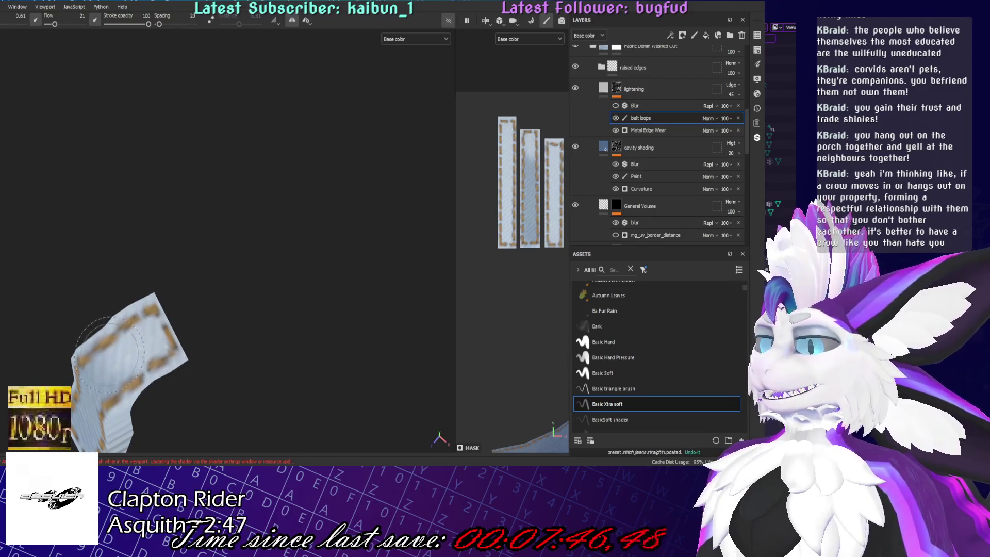
pyautogui.moveTo(89, 341)
pyautogui.keyDown('alt'); pyautogui.mouseDown()
pyautogui.moveTo(48, 234)
pyautogui.moveTo(167, 230)
pyautogui.moveTo(229, 213)
pyautogui.mouseUp(); pyautogui.keyUp('alt')
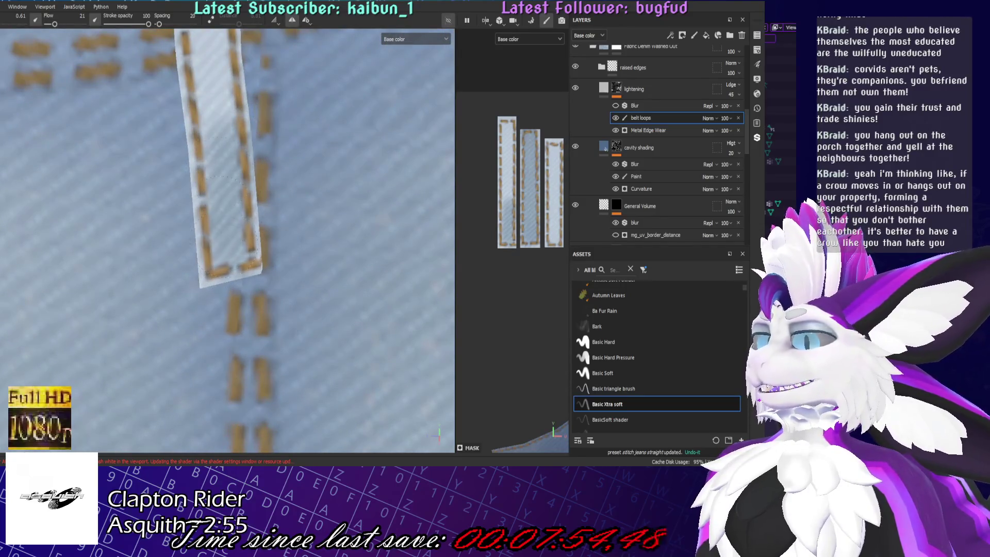
pyautogui.moveTo(228, 214)
pyautogui.keyDown('alt'); pyautogui.mouseDown()
pyautogui.moveTo(245, 299)
pyautogui.moveTo(202, 149)
pyautogui.mouseUp(); pyautogui.keyUp('alt')
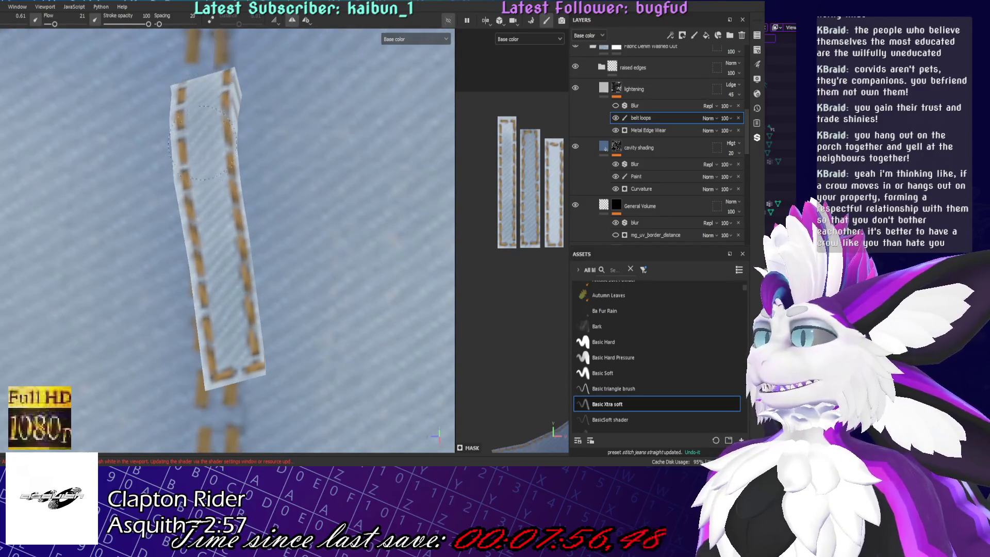
pyautogui.press('f')
pyautogui.keyDown('alt'); pyautogui.moveTo(401, 286); pyautogui.dragTo(116, 227); pyautogui.keyUp('alt')
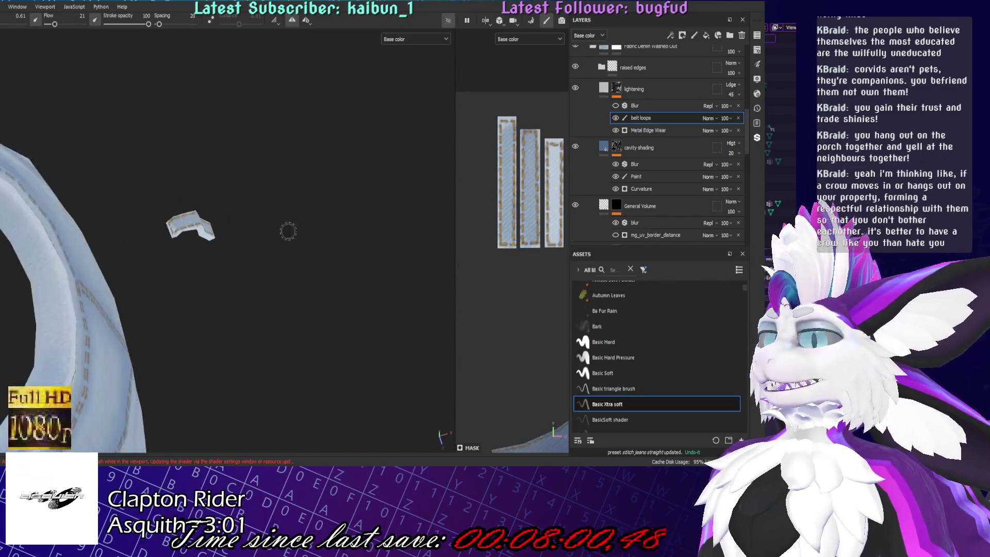
pyautogui.keyDown('alt'); pyautogui.moveTo(116, 189); pyautogui.dragTo(389, 194); pyautogui.keyUp('alt')
pyautogui.keyDown('alt'); pyautogui.moveTo(115, 236); pyautogui.dragTo(215, 304); pyautogui.keyUp('alt')
pyautogui.scroll(5, 215, 304)
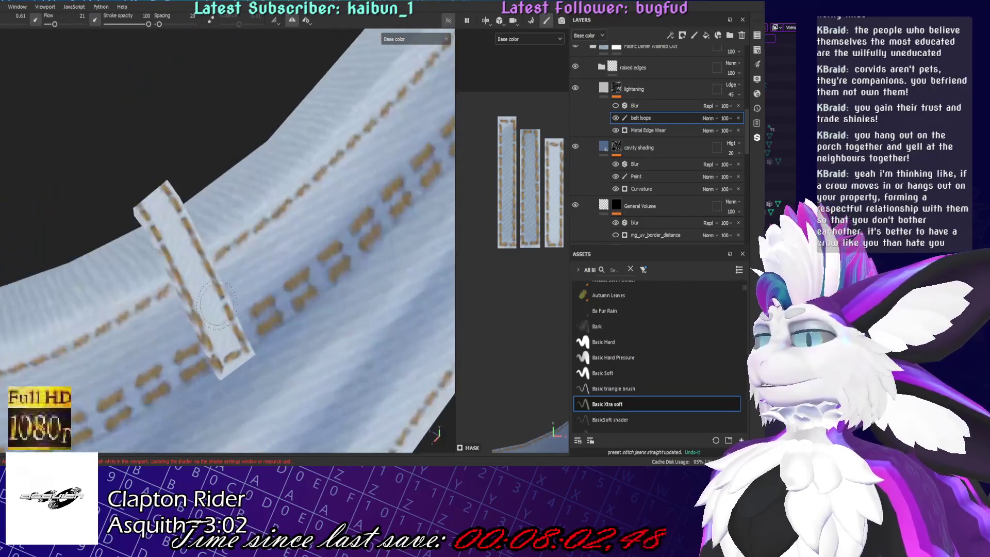
# - Shrink the brush for finer touch-ups and turn the strap piece to new angles
pyautogui.press('[')
pyautogui.press('[')
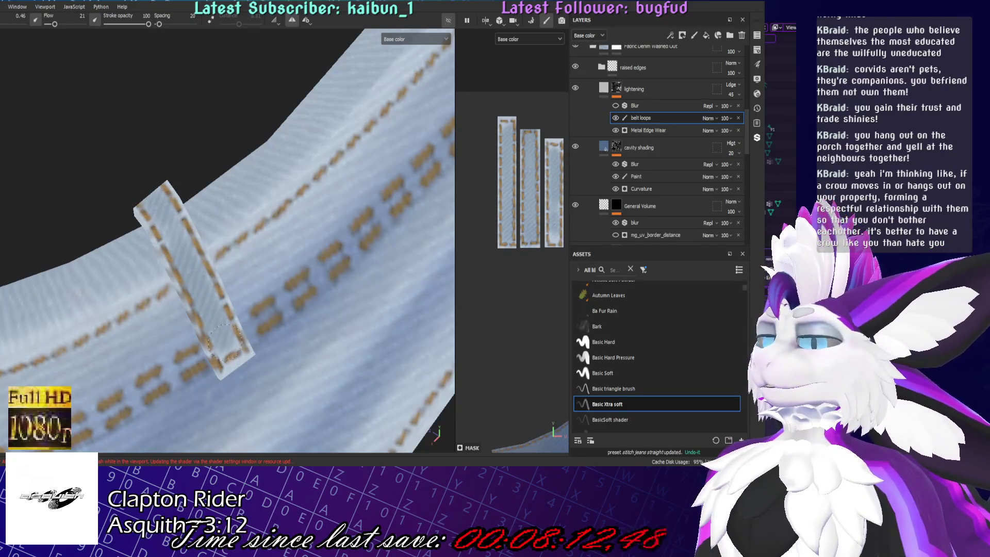
pyautogui.scroll(-5, 224, 336)
pyautogui.keyDown('alt'); pyautogui.moveTo(405, 368); pyautogui.dragTo(124, 379); pyautogui.keyUp('alt')
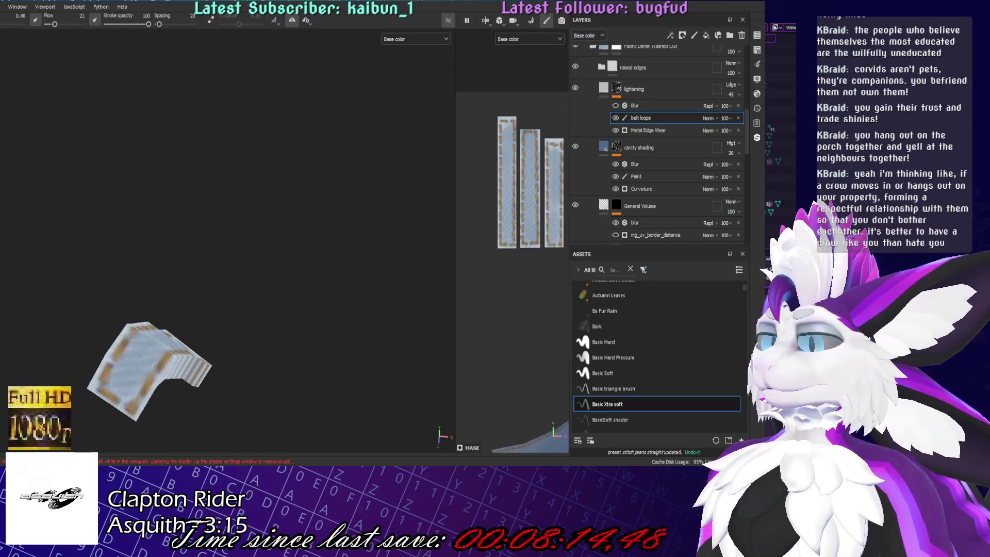
pyautogui.scroll(3, 155, 364)
pyautogui.scroll(3, 155, 364)
pyautogui.moveTo(215, 368)
pyautogui.keyDown('alt'); pyautogui.mouseDown()
pyautogui.moveTo(257, 352)
pyautogui.moveTo(170, 200)
pyautogui.moveTo(398, 420)
pyautogui.moveTo(370, 329)
pyautogui.moveTo(295, 372)
pyautogui.moveTo(303, 271)
pyautogui.mouseUp(); pyautogui.keyUp('alt')
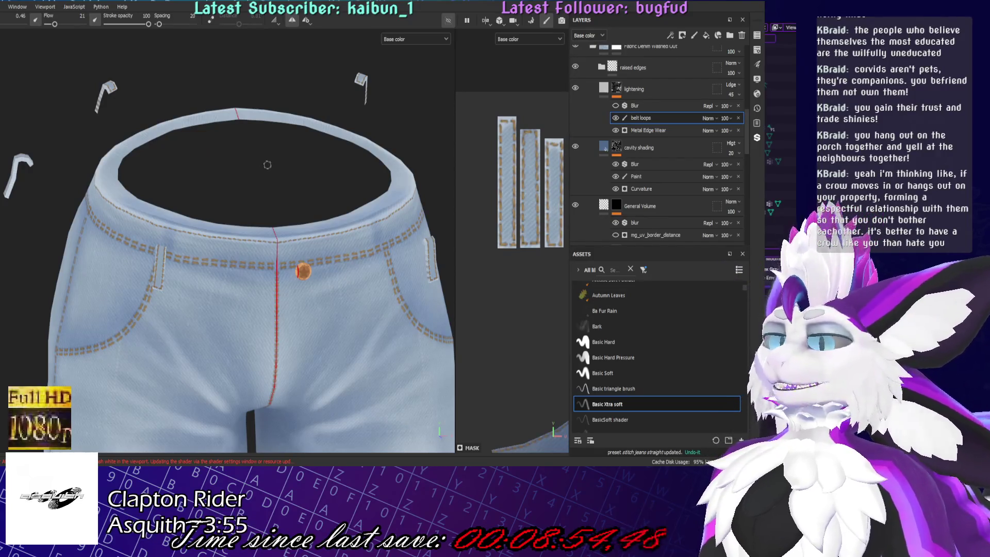
# - Orbit around the whole jeans and switch to the BasicSoft shader brush
pyautogui.keyDown('alt'); pyautogui.moveTo(268, 165); pyautogui.dragTo(193, 159); pyautogui.keyUp('alt')
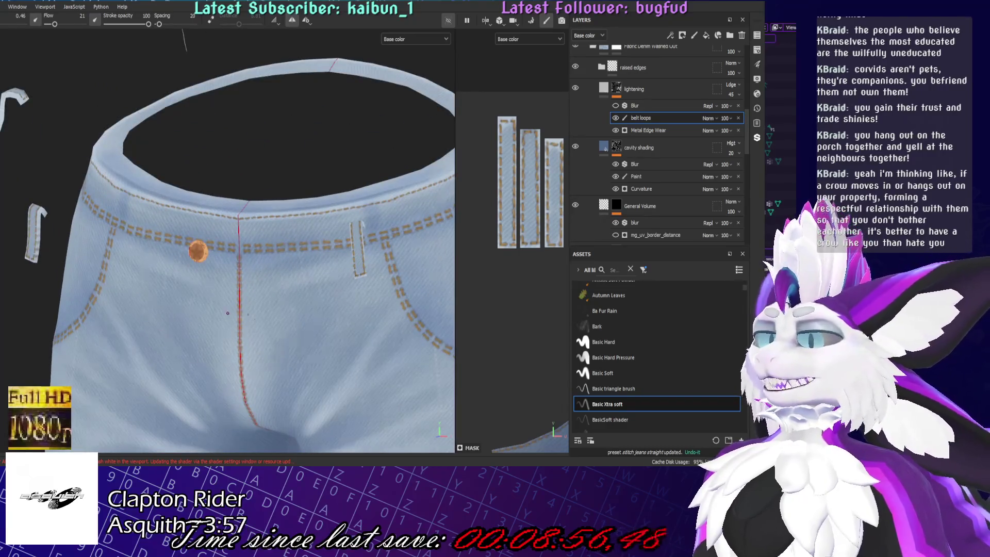
pyautogui.scroll(-5, 256, 320)
pyautogui.keyDown('alt'); pyautogui.moveTo(255, 319); pyautogui.dragTo(285, 273); pyautogui.keyUp('alt')
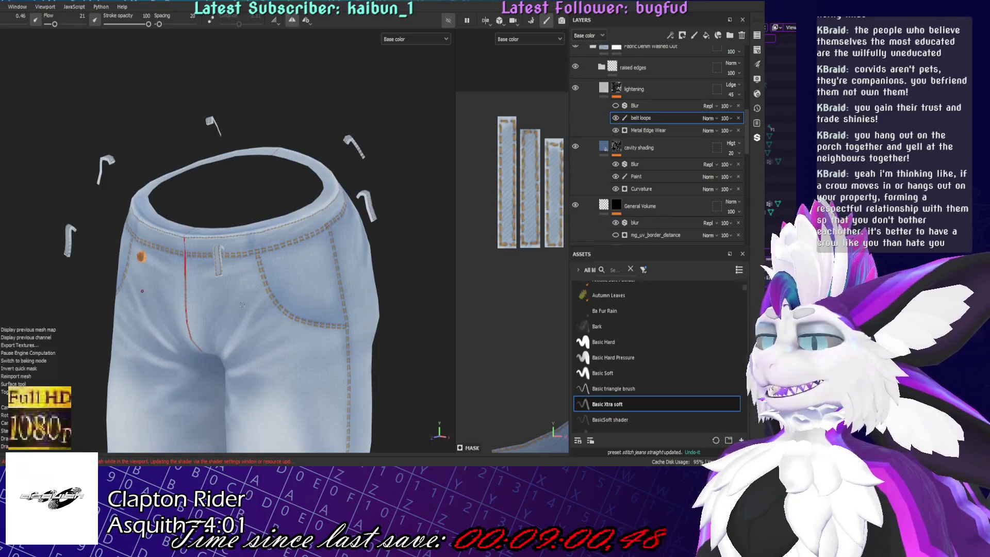
pyautogui.scroll(1, 255, 306)
pyautogui.scroll(2, 282, 305)
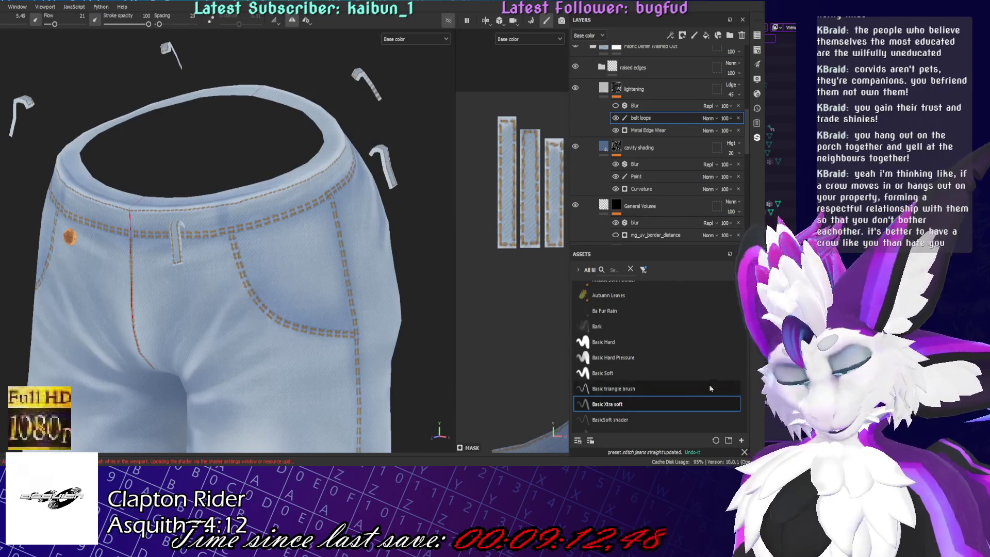
pyautogui.click(631, 419)
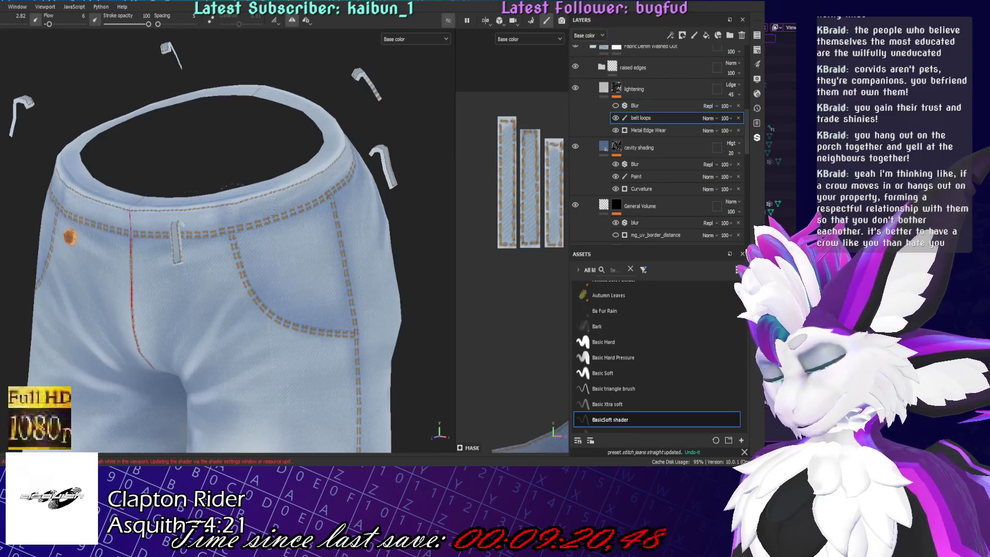
# - Look over the jeans' sides, back and waist opening, ending with the hoodie in view
pyautogui.moveTo(274, 195); pyautogui.dragTo(249, 211, button='middle')
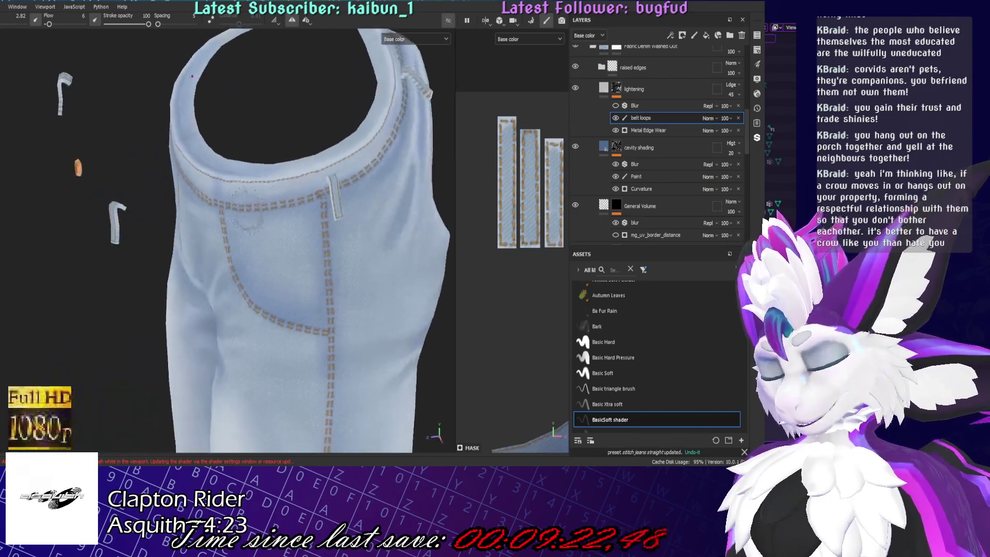
pyautogui.moveTo(377, 140)
pyautogui.mouseDown(button='middle')
pyautogui.moveTo(333, 178)
pyautogui.moveTo(320, 222)
pyautogui.moveTo(310, 181)
pyautogui.moveTo(329, 186)
pyautogui.mouseUp(button='middle')
pyautogui.scroll(3, 333, 178)
pyautogui.moveTo(275, 375)
pyautogui.mouseDown(button='middle')
pyautogui.moveTo(372, 294)
pyautogui.moveTo(434, 287)
pyautogui.mouseUp(button='middle')
pyautogui.scroll(-2, 319, 296)
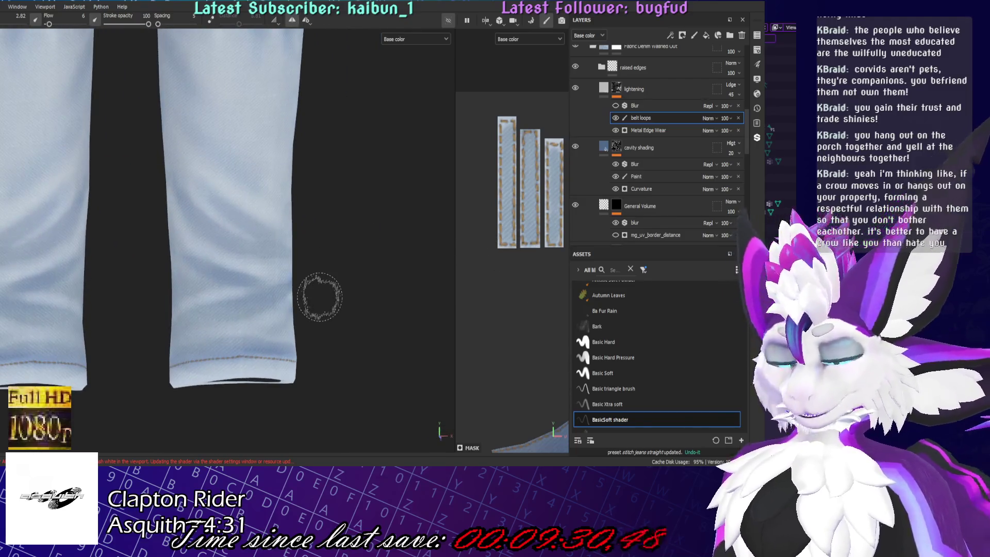
pyautogui.scroll(-3, 309, 288)
pyautogui.scroll(-3, 232, 279)
pyautogui.keyDown('alt'); pyautogui.moveTo(209, 193); pyautogui.dragTo(201, 274, button='middle'); pyautogui.keyUp('alt')
pyautogui.scroll(2, 201, 274)
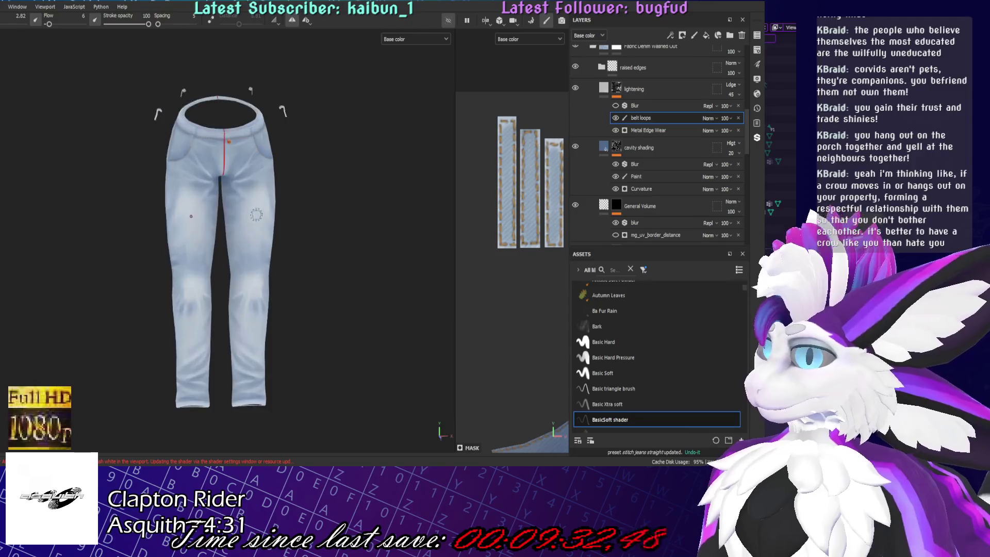
pyautogui.scroll(2, 203, 248)
pyautogui.scroll(2, 205, 217)
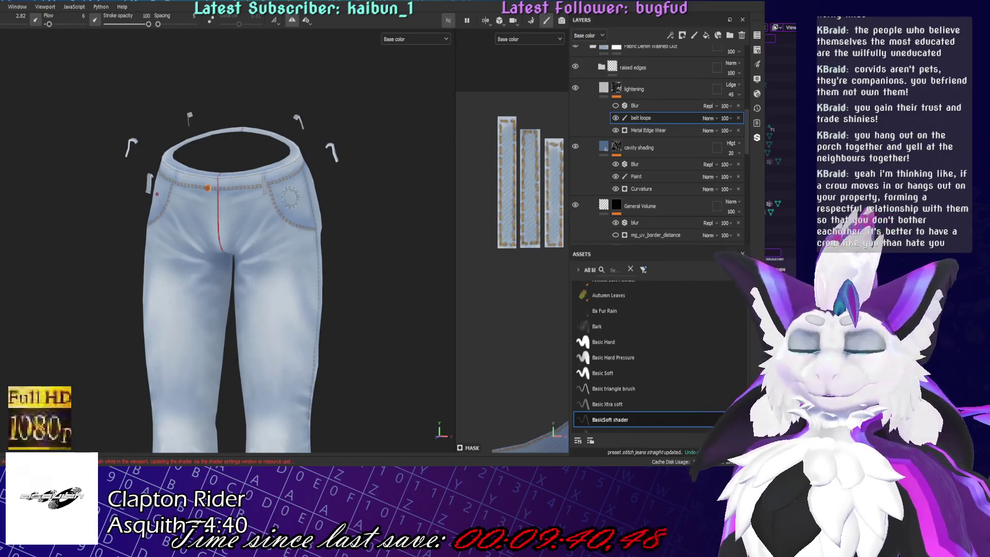
pyautogui.scroll(-5, 244, 203)
pyautogui.moveTo(244, 204)
pyautogui.mouseDown(button='middle')
pyautogui.moveTo(245, 116)
pyautogui.moveTo(193, 154)
pyautogui.mouseUp(button='middle')
pyautogui.scroll(3, 245, 117)
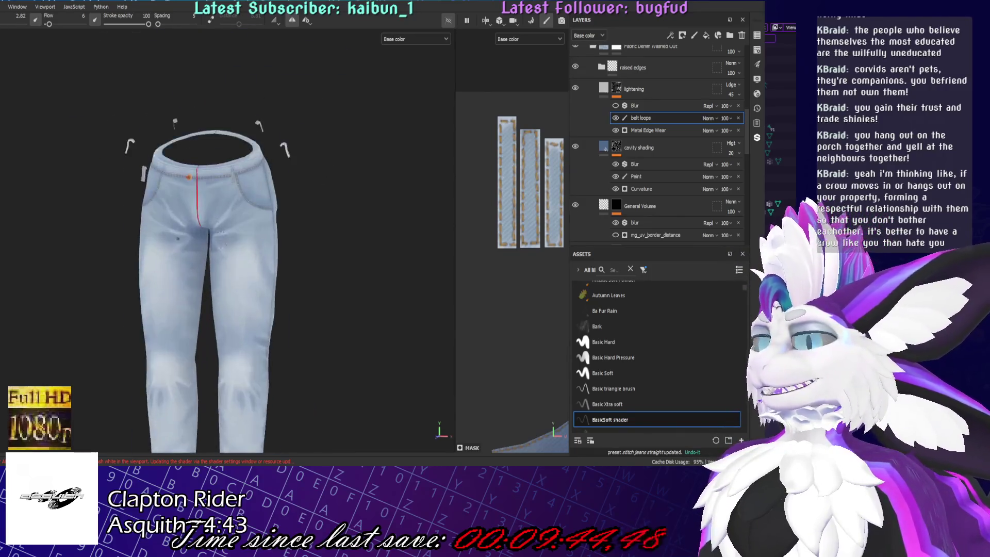
pyautogui.scroll(5, 193, 154)
pyautogui.scroll(-2, 193, 151)
pyautogui.scroll(-3, 251, 186)
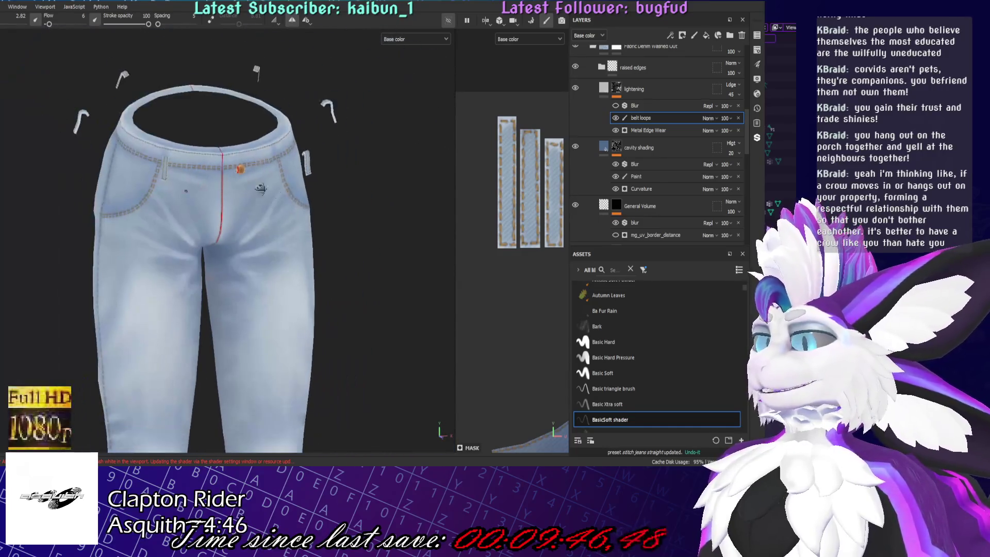
pyautogui.moveTo(265, 210)
pyautogui.keyDown('alt'); pyautogui.mouseDown()
pyautogui.moveTo(292, 232)
pyautogui.moveTo(355, 154)
pyautogui.moveTo(330, 208)
pyautogui.mouseUp(); pyautogui.keyUp('alt')
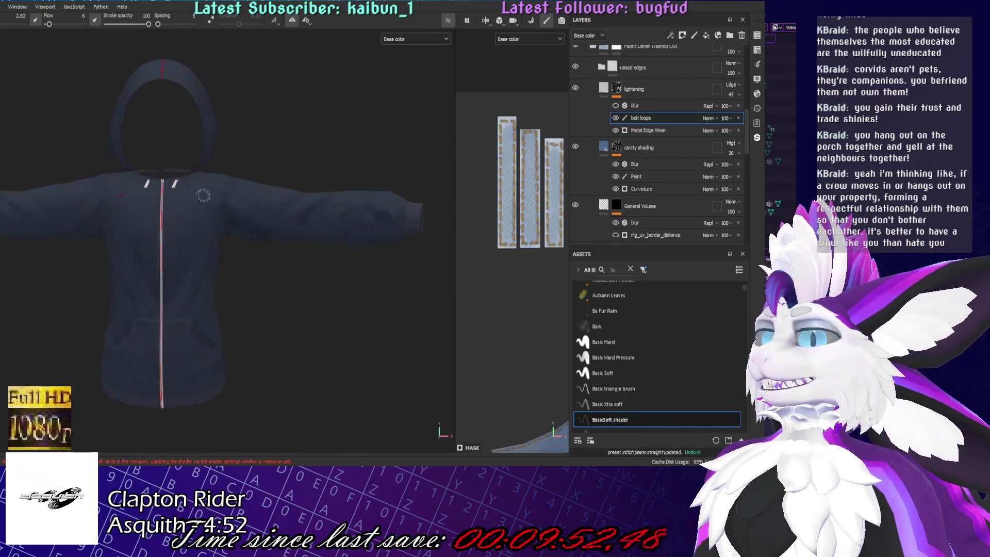
# - Face the hoodie, make its painted shade layer visible and select it for painting
pyautogui.keyDown('alt'); pyautogui.moveTo(329, 208); pyautogui.dragTo(449, 155); pyautogui.keyUp('alt')
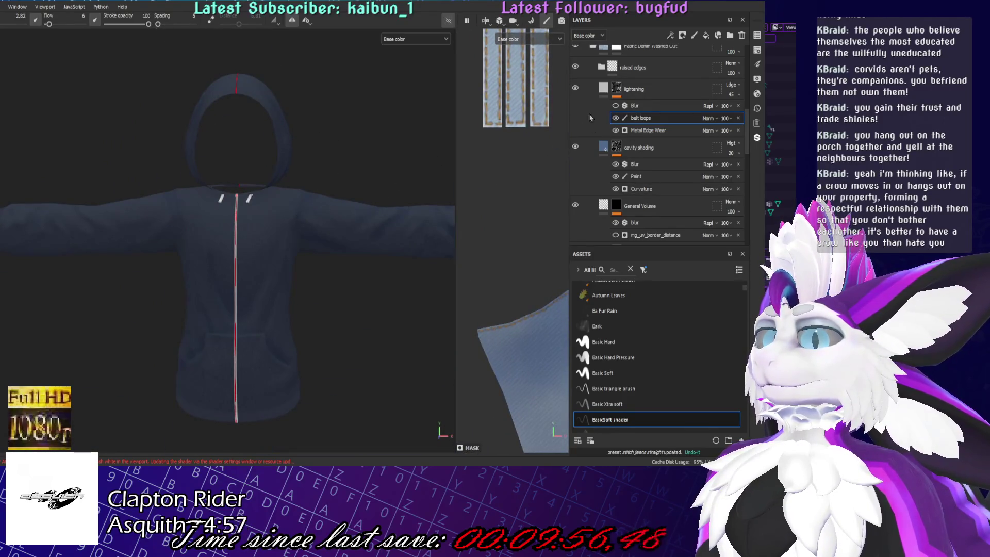
pyautogui.scroll(3, 579, 156)
pyautogui.scroll(3, 579, 161)
pyautogui.click(575, 159)
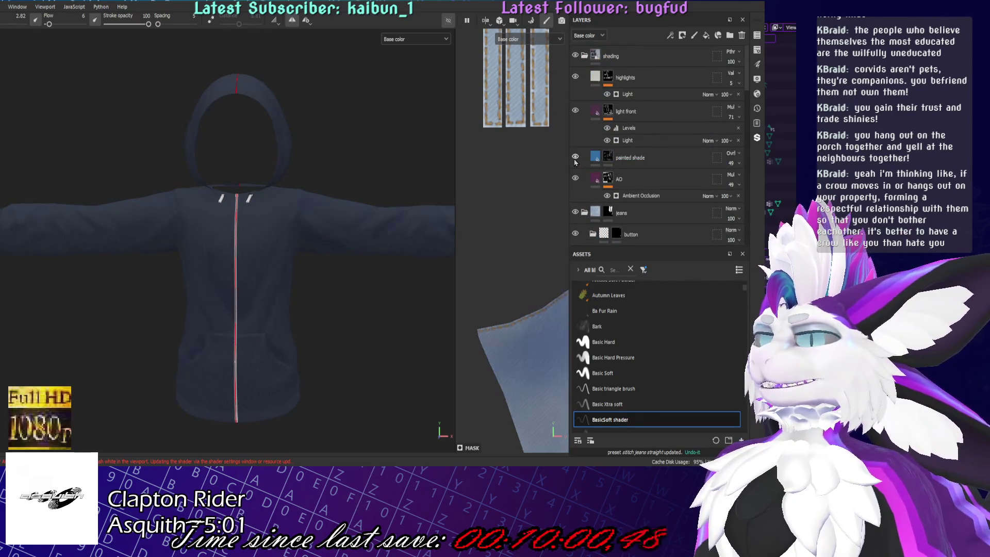
pyautogui.click(631, 157)
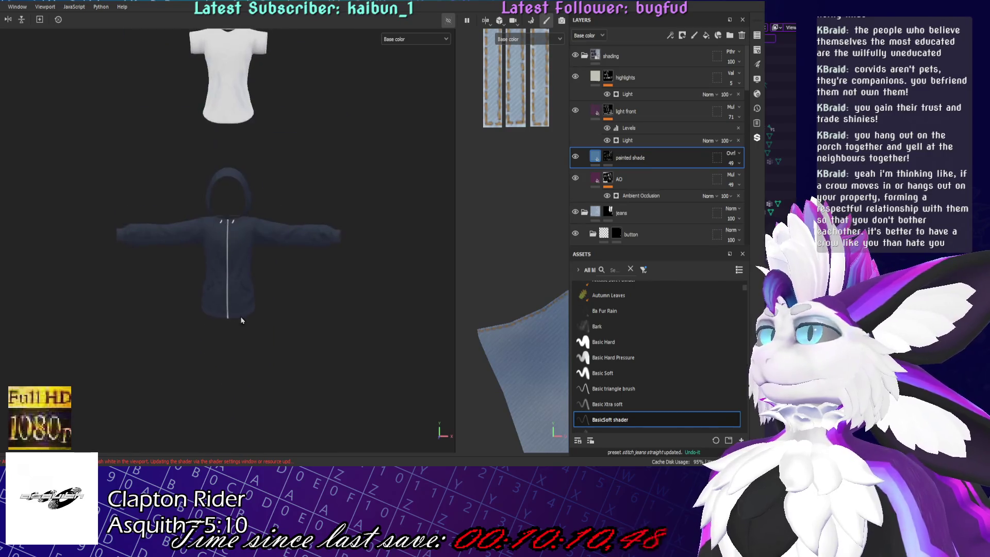
# - Orbit around the white shirt and turn off mirrored painting symmetry
pyautogui.moveTo(284, 217)
pyautogui.keyDown('alt'); pyautogui.mouseDown()
pyautogui.moveTo(279, 290)
pyautogui.moveTo(299, 343)
pyautogui.mouseUp(); pyautogui.keyUp('alt')
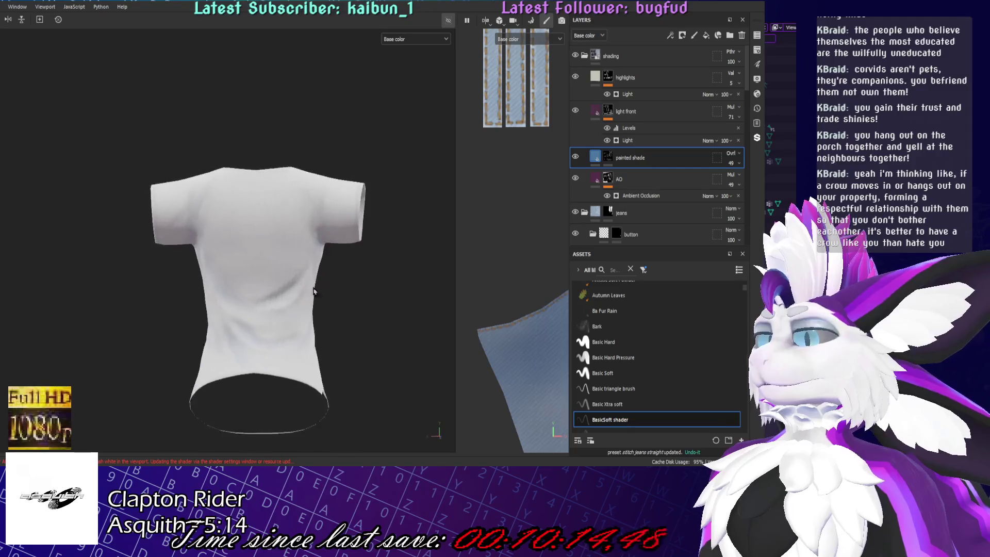
pyautogui.scroll(3, 269, 217)
pyautogui.moveTo(363, 241)
pyautogui.keyDown('alt'); pyautogui.mouseDown()
pyautogui.moveTo(397, 205)
pyautogui.moveTo(157, 277)
pyautogui.moveTo(324, 169)
pyautogui.mouseUp(); pyautogui.keyUp('alt')
pyautogui.press('1')
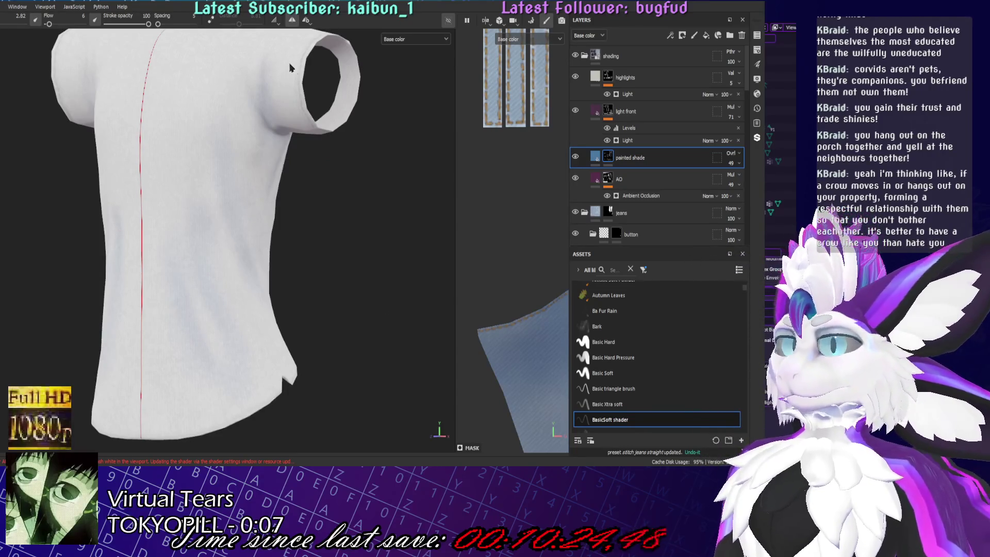
pyautogui.click(292, 21)
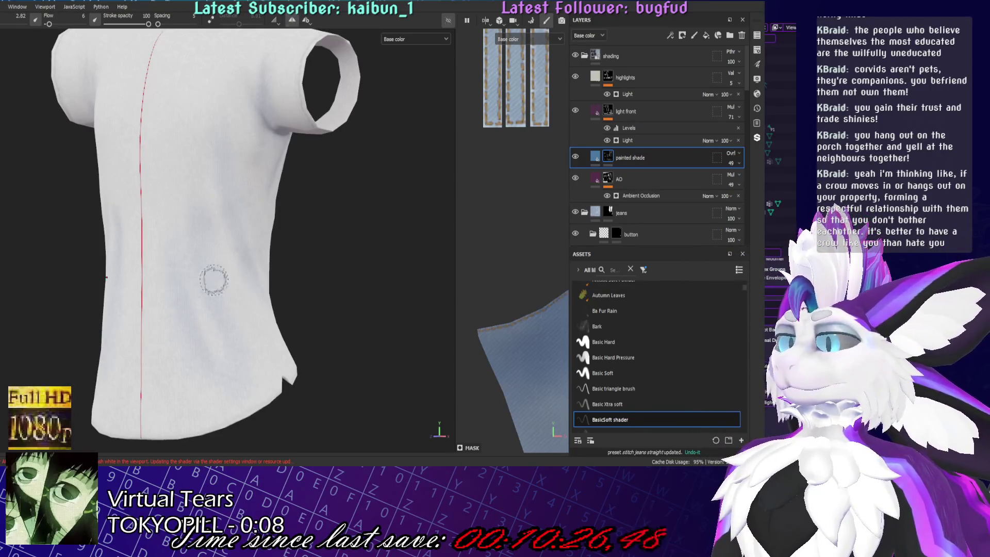
# - Turn the shirt to an angled back view and display it with full material shading
pyautogui.keyDown('alt'); pyautogui.moveTo(207, 285); pyautogui.dragTo(302, 111); pyautogui.keyUp('alt')
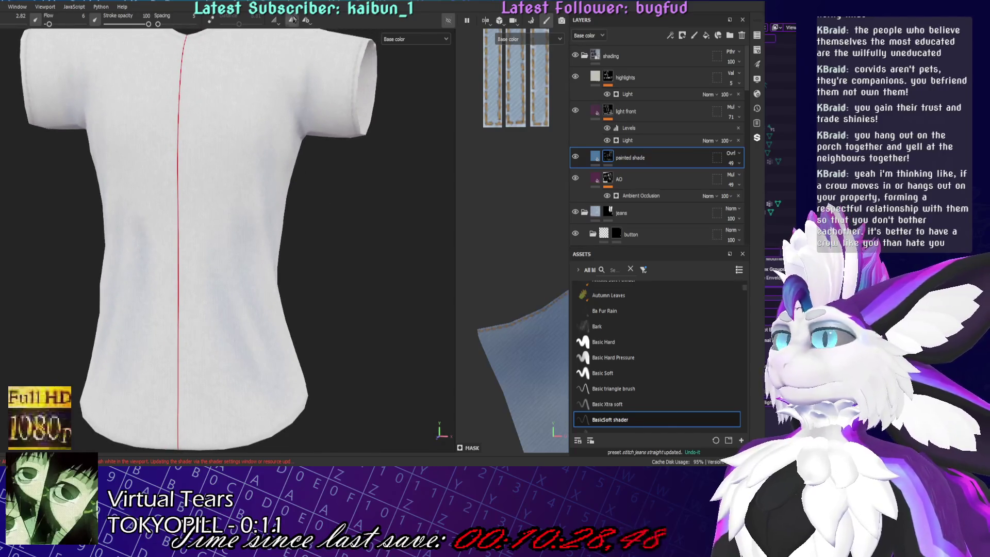
pyautogui.keyDown('alt'); pyautogui.moveTo(320, 197); pyautogui.dragTo(397, 49); pyautogui.keyUp('alt')
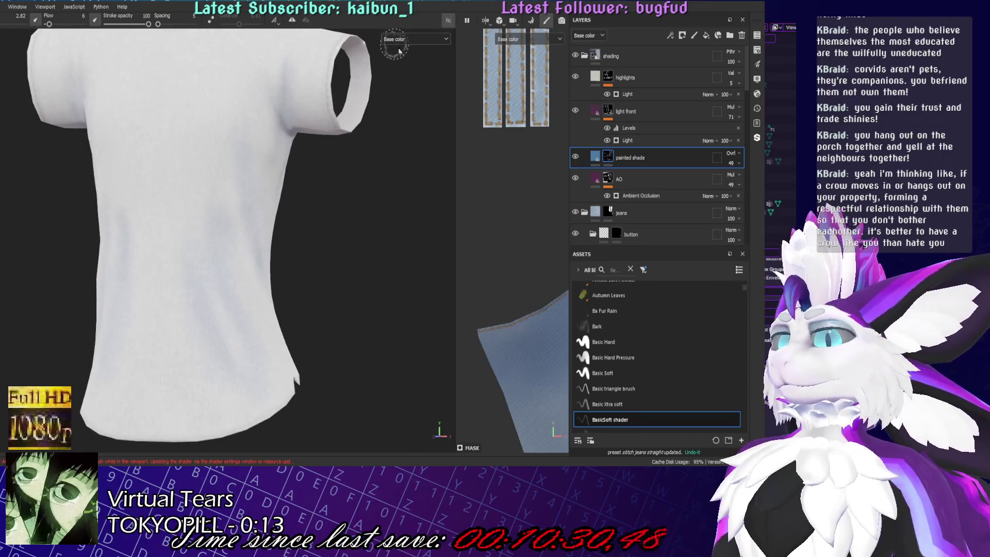
pyautogui.press('m')
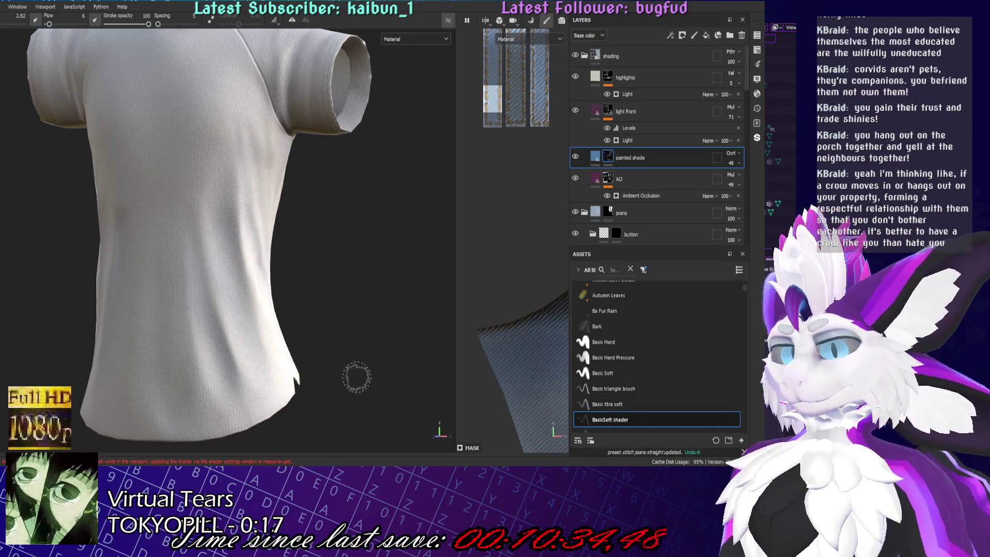
# - Choose the BasicSoft shader brush preset and view the shirt from the front
pyautogui.click(608, 404)
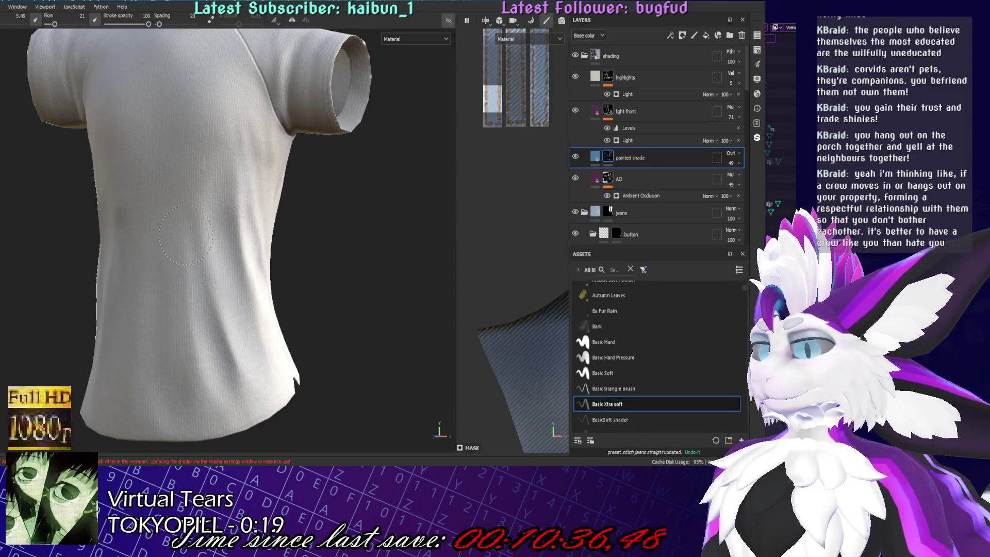
pyautogui.moveTo(197, 288)
pyautogui.keyDown('alt'); pyautogui.mouseDown()
pyautogui.moveTo(354, 292)
pyautogui.moveTo(128, 315)
pyautogui.mouseUp(); pyautogui.keyUp('alt')
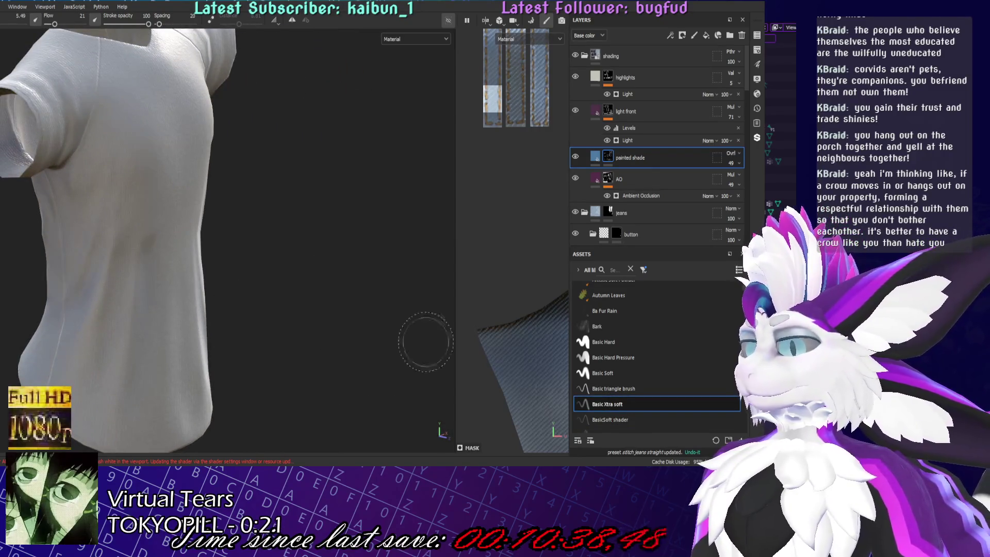
pyautogui.click(610, 419)
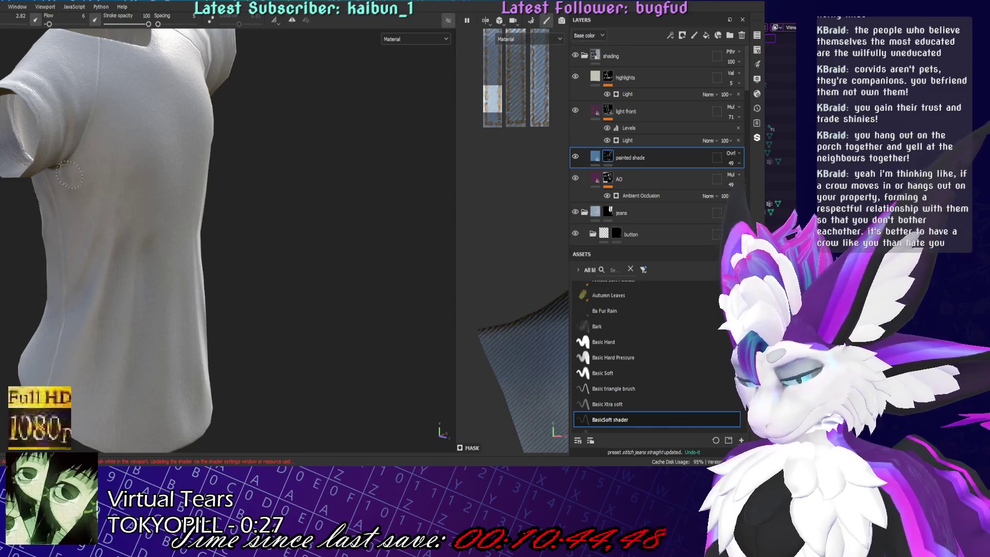
pyautogui.keyDown('alt'); pyautogui.moveTo(61, 226); pyautogui.dragTo(79, 115); pyautogui.keyUp('alt')
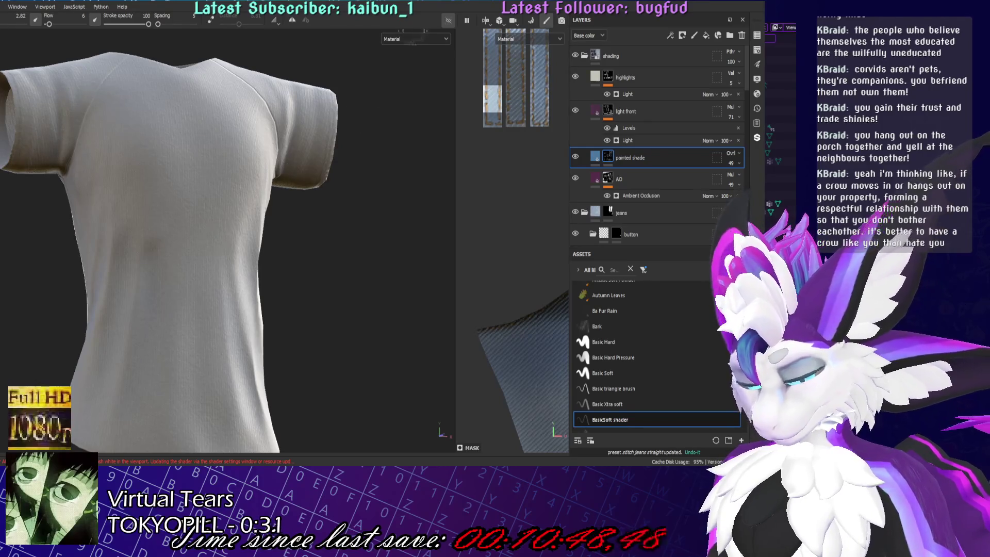
# - Show base colour only and inspect the shirt's front and underside of the hem
pyautogui.press('b')
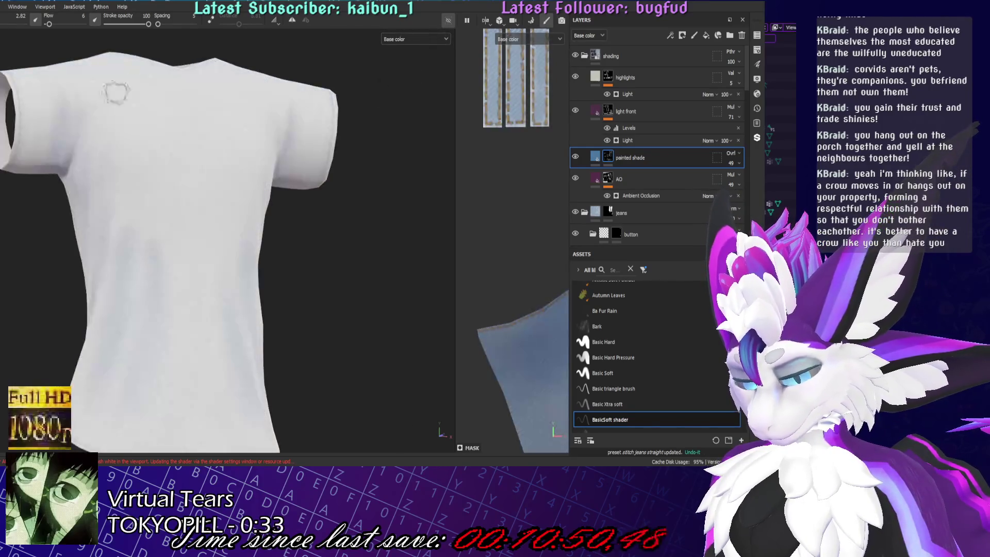
pyautogui.keyDown('alt'); pyautogui.moveTo(331, 241); pyautogui.dragTo(401, 188); pyautogui.keyUp('alt')
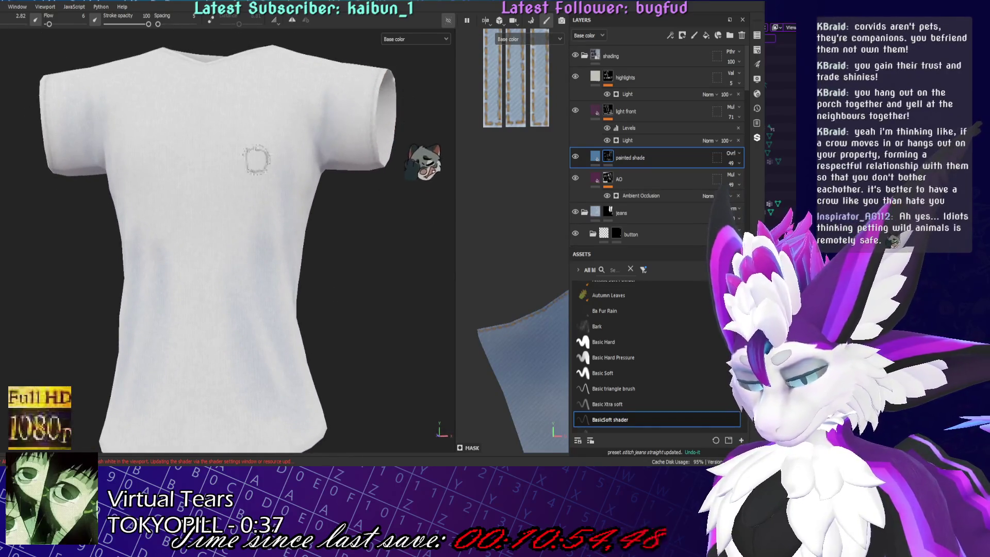
pyautogui.keyDown('alt'); pyautogui.moveTo(420, 162); pyautogui.dragTo(498, 421, button='right'); pyautogui.keyUp('alt')
pyautogui.moveTo(498, 420)
pyautogui.keyDown('alt'); pyautogui.mouseDown()
pyautogui.moveTo(332, 155)
pyautogui.moveTo(174, 138)
pyautogui.mouseUp(); pyautogui.keyUp('alt')
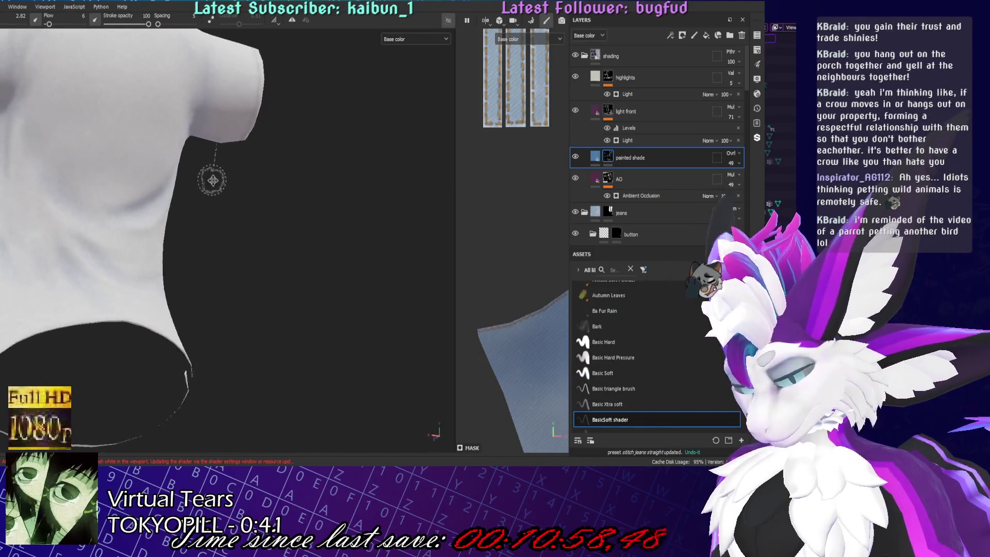
# - Inspect the sleeve opening up close, then return to a front view
pyautogui.keyDown('alt'); pyautogui.moveTo(173, 138); pyautogui.dragTo(394, 232, button='right'); pyautogui.keyUp('alt')
pyautogui.moveTo(393, 233)
pyautogui.keyDown('alt'); pyautogui.mouseDown()
pyautogui.moveTo(158, 207)
pyautogui.moveTo(206, 166)
pyautogui.mouseUp(); pyautogui.keyUp('alt')
pyautogui.keyDown('alt'); pyautogui.moveTo(206, 165); pyautogui.dragTo(430, 121, button='right'); pyautogui.keyUp('alt')
pyautogui.moveTo(430, 121)
pyautogui.keyDown('alt'); pyautogui.mouseDown()
pyautogui.moveTo(350, 206)
pyautogui.moveTo(423, 45)
pyautogui.mouseUp(); pyautogui.keyUp('alt')
# - Compare the shirt in full material and base-colour display from below and at the collar
pyautogui.press('m')
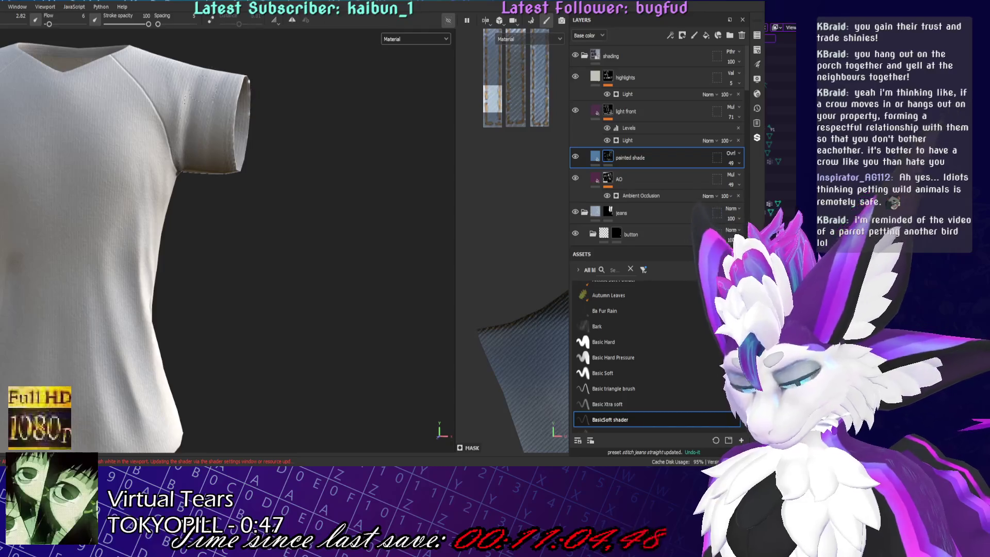
pyautogui.keyDown('alt'); pyautogui.moveTo(232, 232); pyautogui.dragTo(233, 209); pyautogui.keyUp('alt')
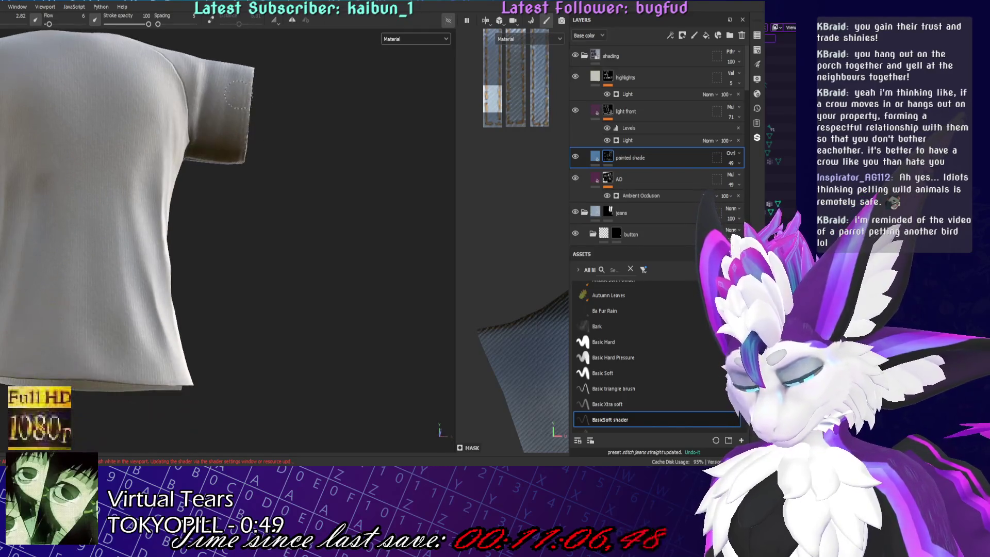
pyautogui.press('m')
pyautogui.moveTo(403, 79)
pyautogui.keyDown('alt'); pyautogui.mouseDown()
pyautogui.moveTo(220, 186)
pyautogui.moveTo(385, 225)
pyautogui.moveTo(323, 221)
pyautogui.moveTo(323, 201)
pyautogui.moveTo(472, 204)
pyautogui.moveTo(603, 180)
pyautogui.mouseUp(); pyautogui.keyUp('alt')
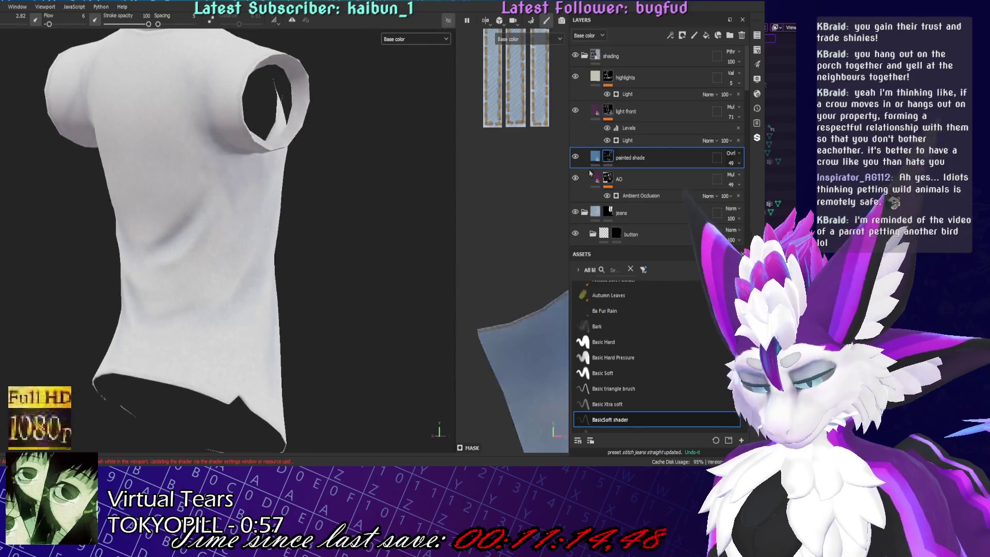
# - Toggle the light front layer's visibility and pan to centre the jeans
pyautogui.click(575, 111)
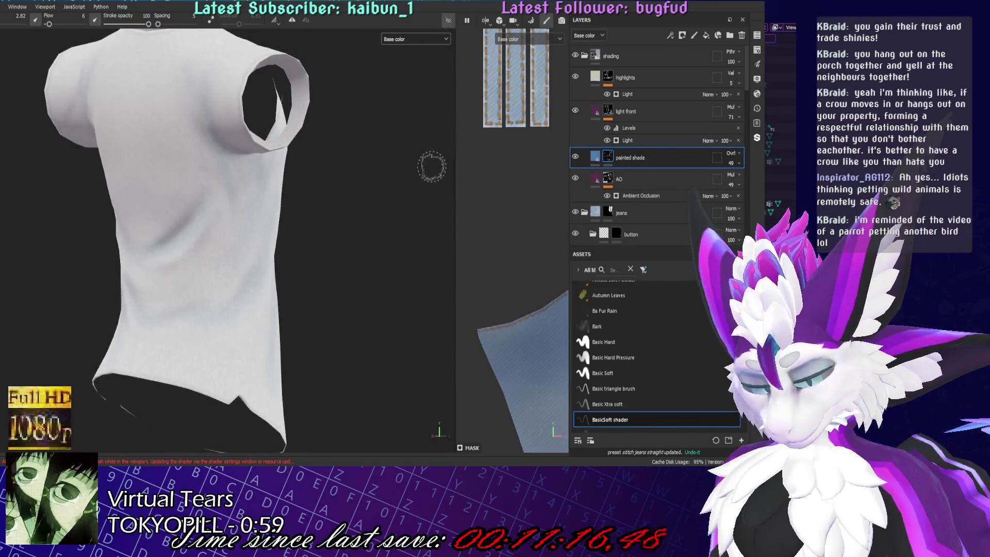
pyautogui.scroll(-5, 137, 293)
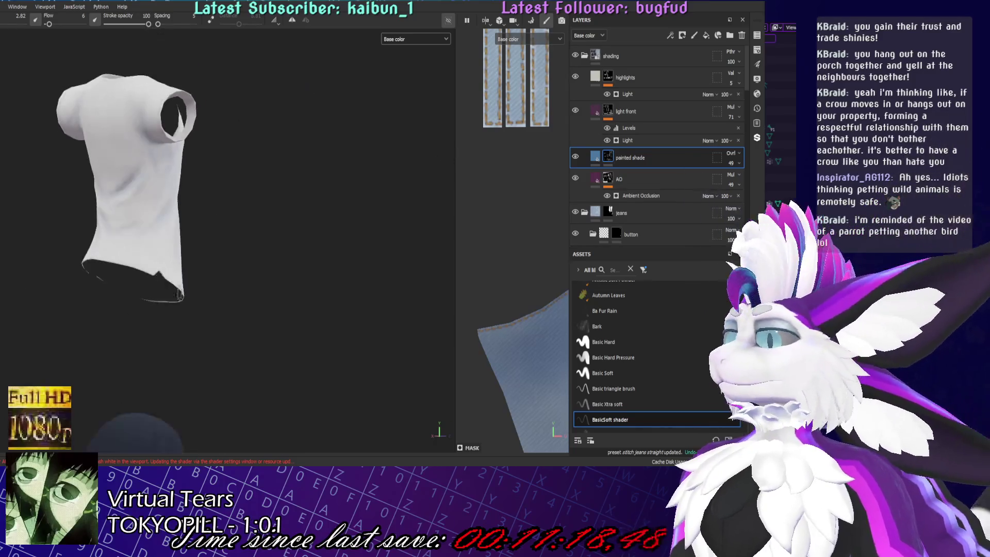
pyautogui.moveTo(137, 293)
pyautogui.keyDown('alt'); pyautogui.mouseDown()
pyautogui.moveTo(220, 225)
pyautogui.moveTo(154, 233)
pyautogui.mouseUp(); pyautogui.keyUp('alt')
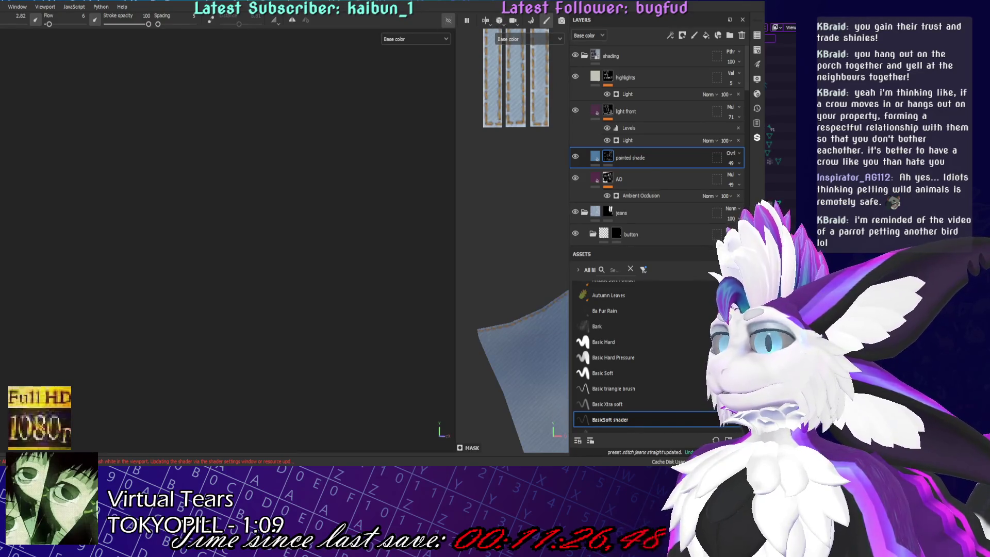
# - Frame the shirt, hoodie and jeans together and save the project
pyautogui.keyDown('alt'); pyautogui.moveTo(155, 232); pyautogui.dragTo(220, 210); pyautogui.keyUp('alt')
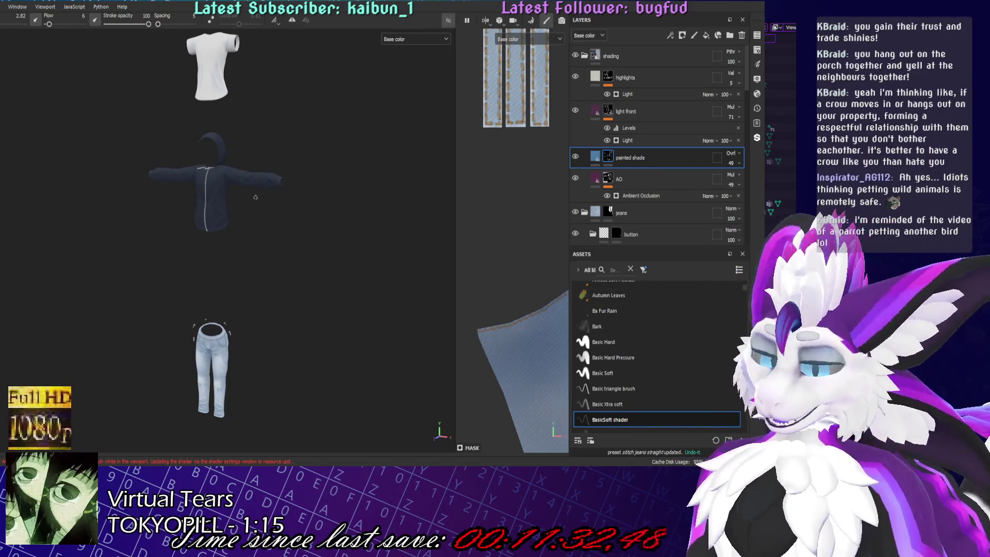
pyautogui.hotkey('ctrl', 's')
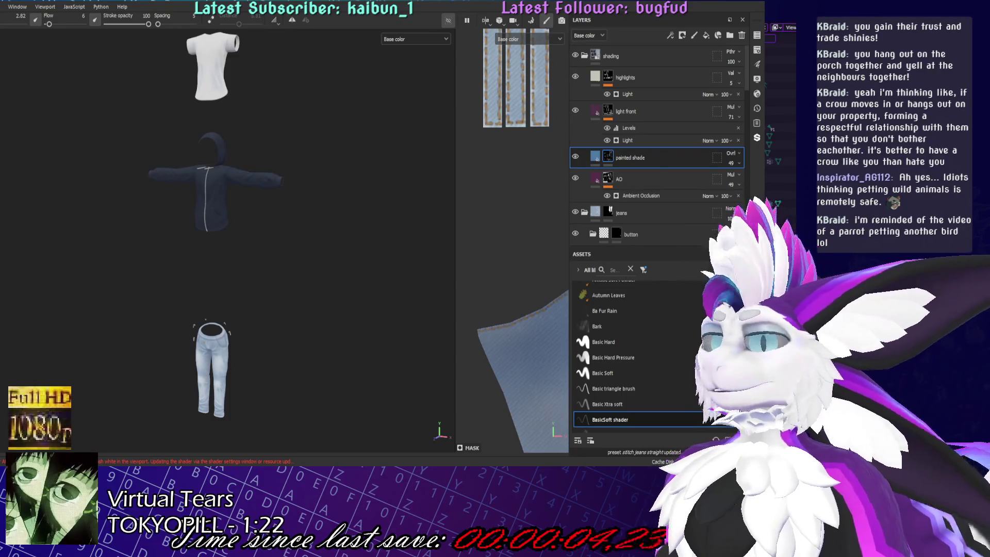
pyautogui.scroll(-2, 513, 241)
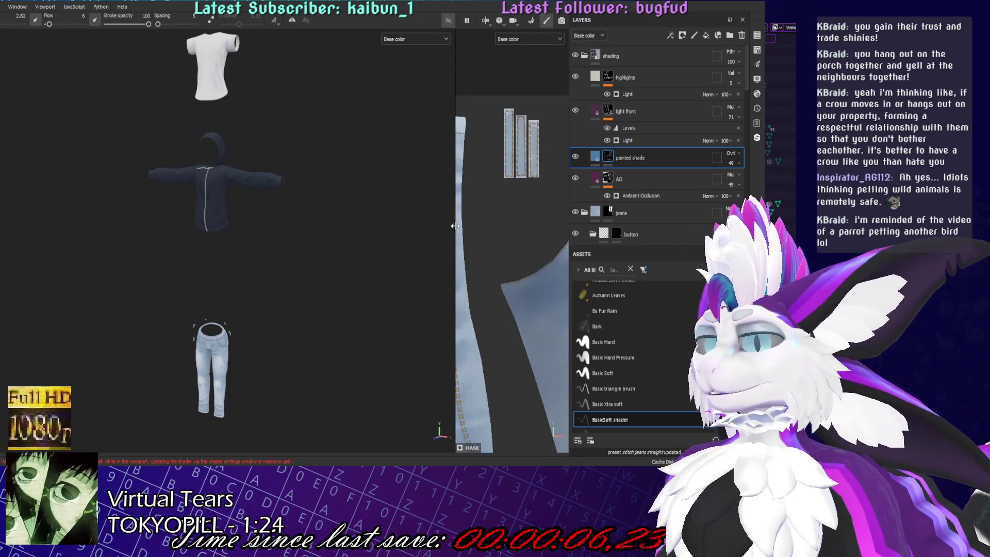
# - Widen the 2D view to show the UV texture sheet beside the three garments
pyautogui.moveTo(455, 225); pyautogui.dragTo(268, 226)
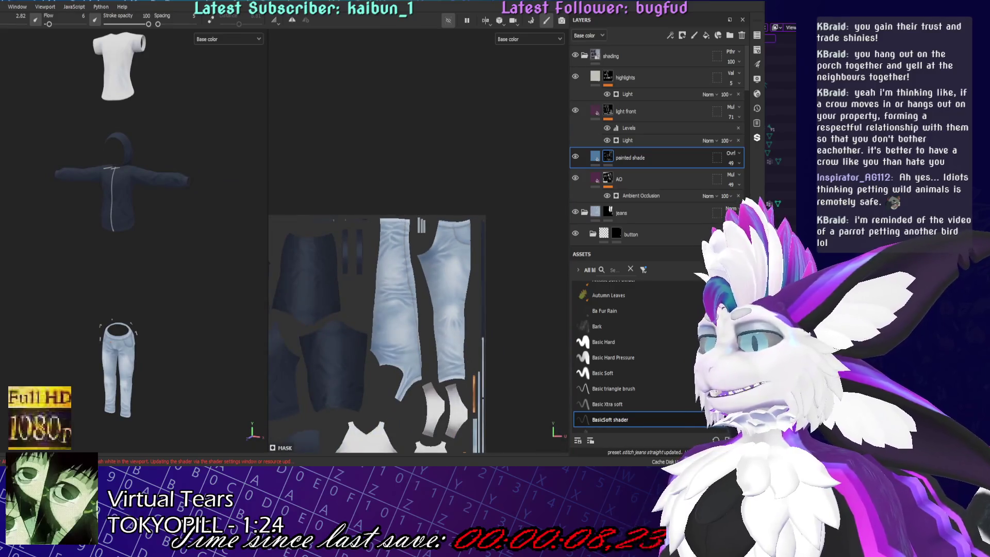
pyautogui.scroll(-1, 413, 419)
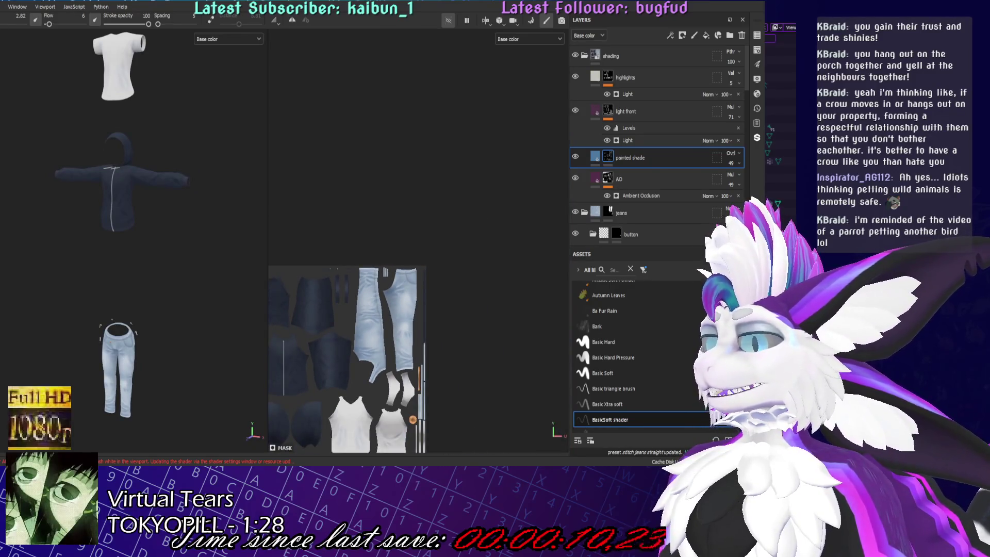
pyautogui.moveTo(348, 356); pyautogui.dragTo(294, 433, button='middle')
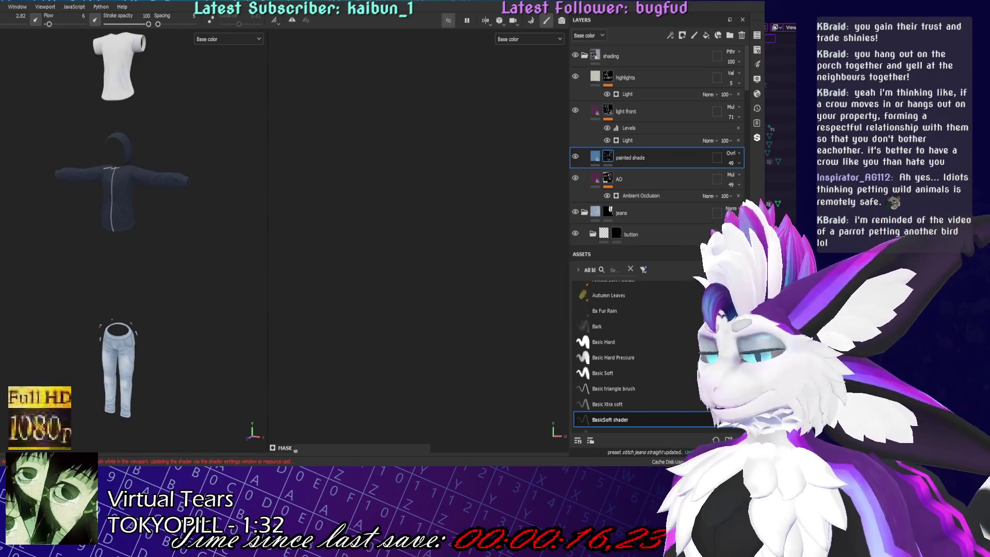
pyautogui.scroll(-2, 226, 381)
pyautogui.scroll(-2, 226, 380)
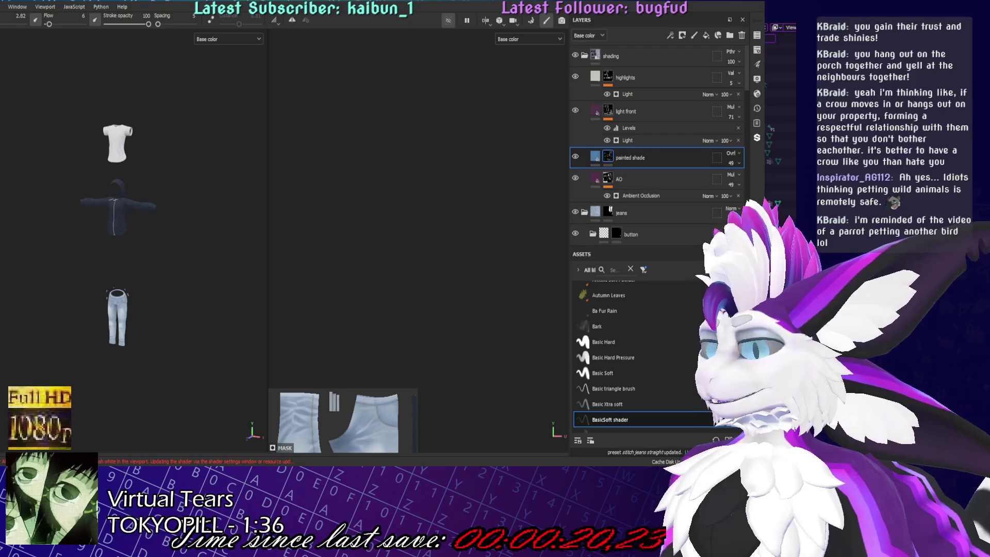
pyautogui.scroll(-1, 341, 422)
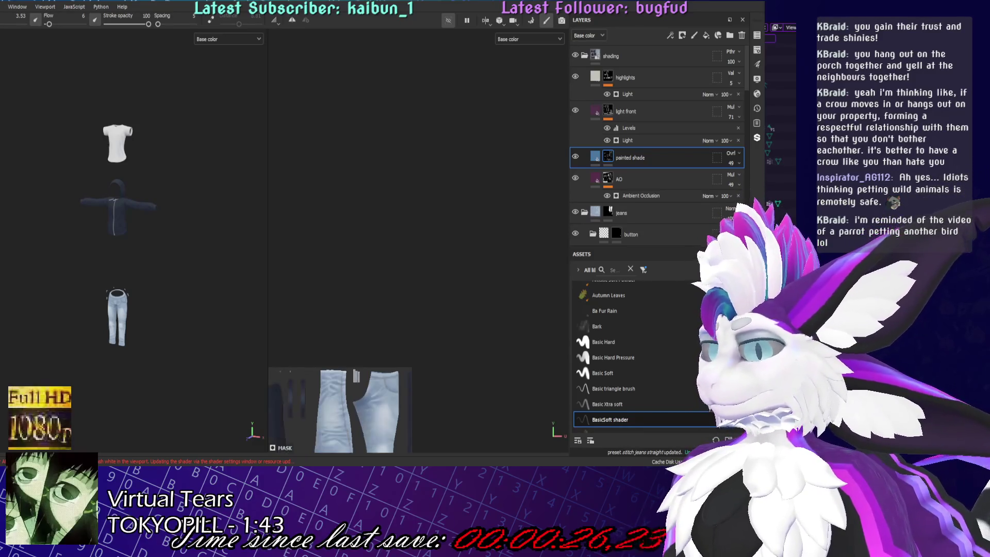
pyautogui.scroll(2, 341, 422)
pyautogui.keyDown('alt'); pyautogui.moveTo(132, 233); pyautogui.dragTo(152, 450); pyautogui.keyUp('alt')
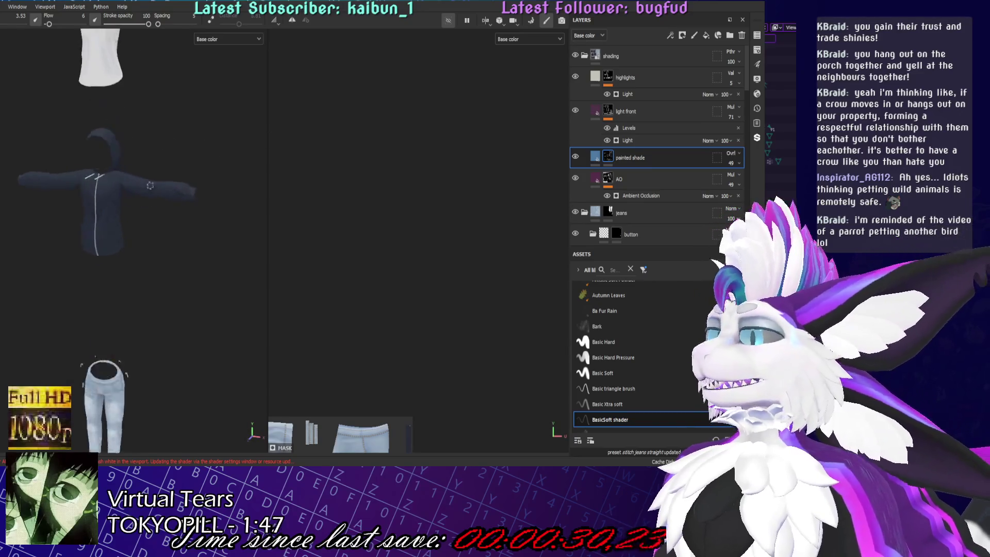
pyautogui.scroll(2, 205, 252)
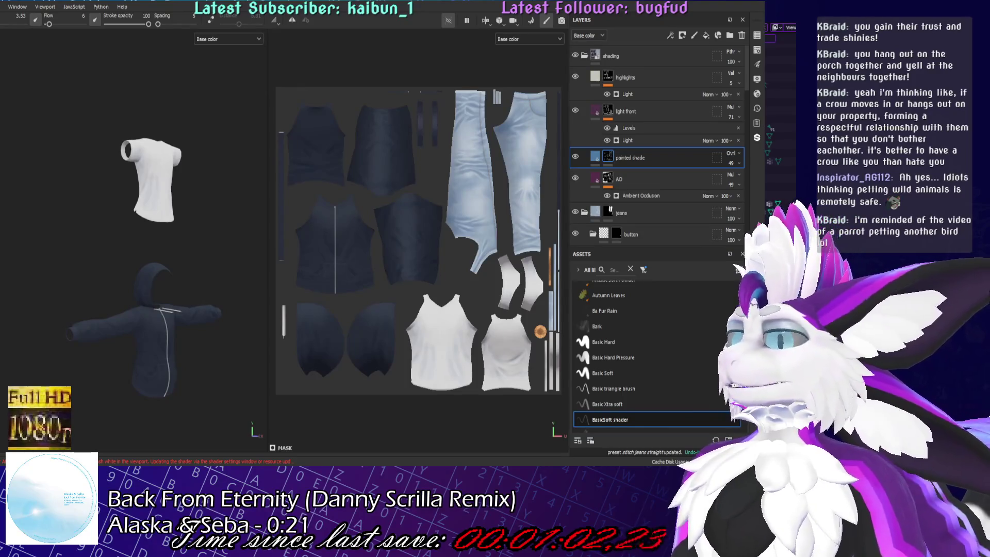
# - Save the project twice and switch over to Blender
pyautogui.hotkey('ctrl', 's')
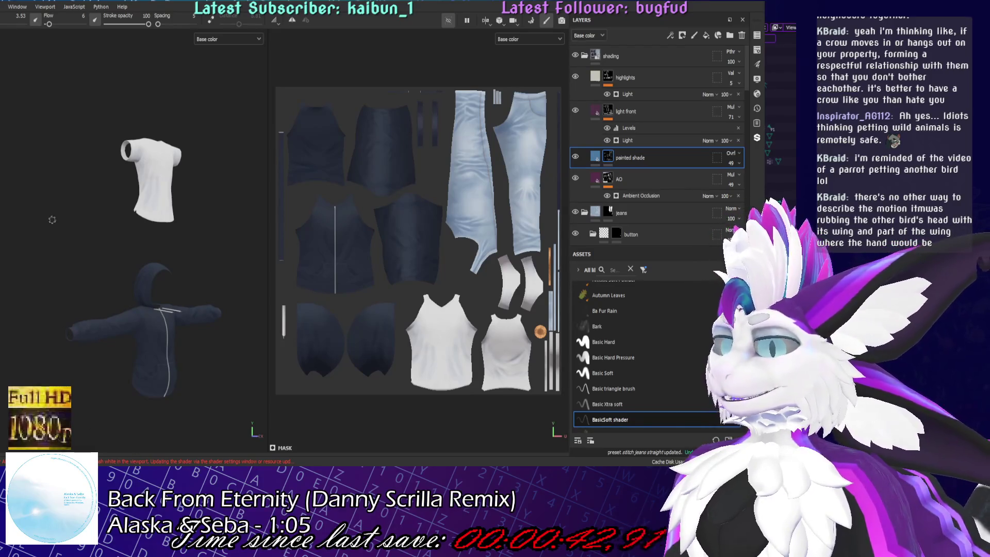
pyautogui.hotkey('ctrl', 's')
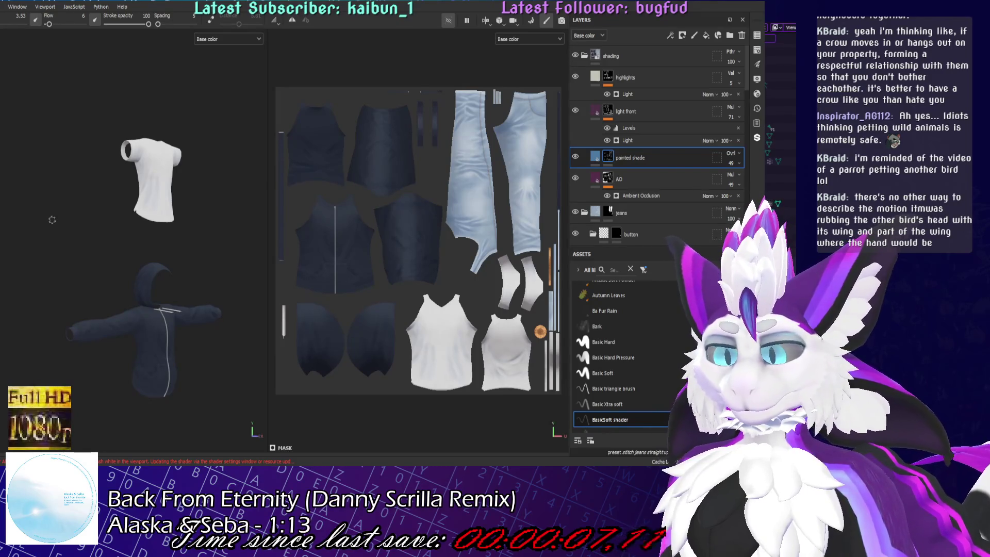
pyautogui.hotkey('alt', 'Tab')
pyautogui.scroll(4, 313, 328)
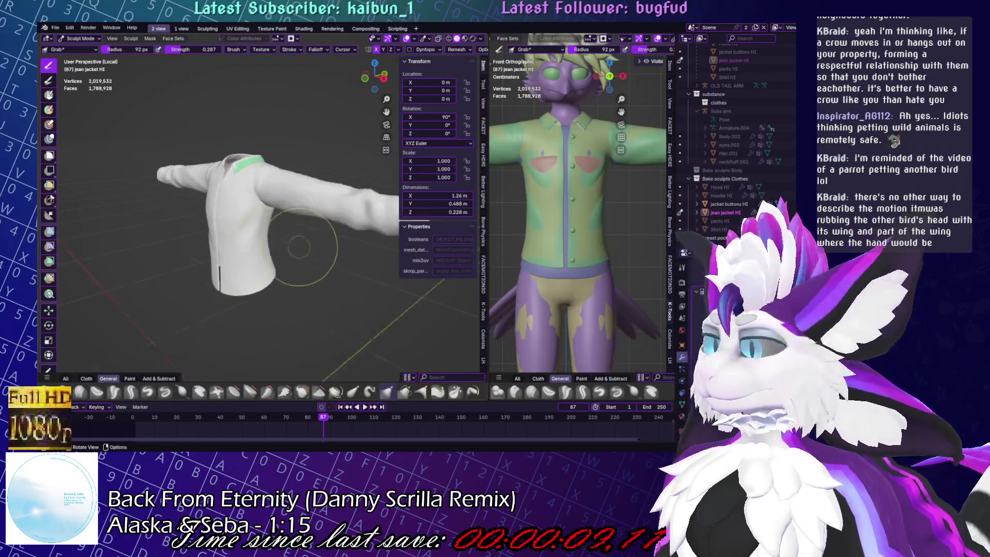
# - Leave sculpting and hide the high-detail jacket, its breast pockets and buttons
pyautogui.moveTo(279, 317); pyautogui.dragTo(313, 328, button='middle')
pyautogui.hotkey('ctrl', 'Tab')
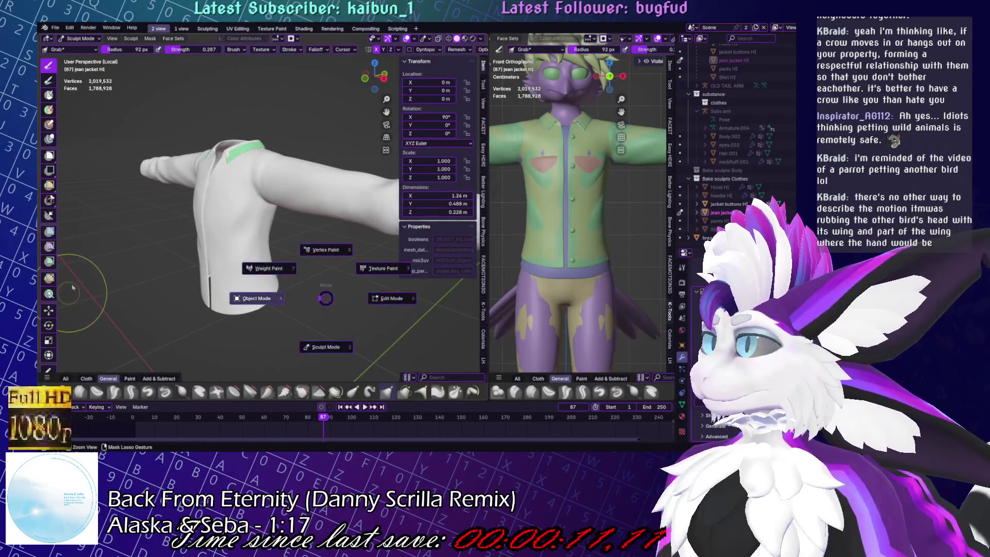
pyautogui.click(611, 159)
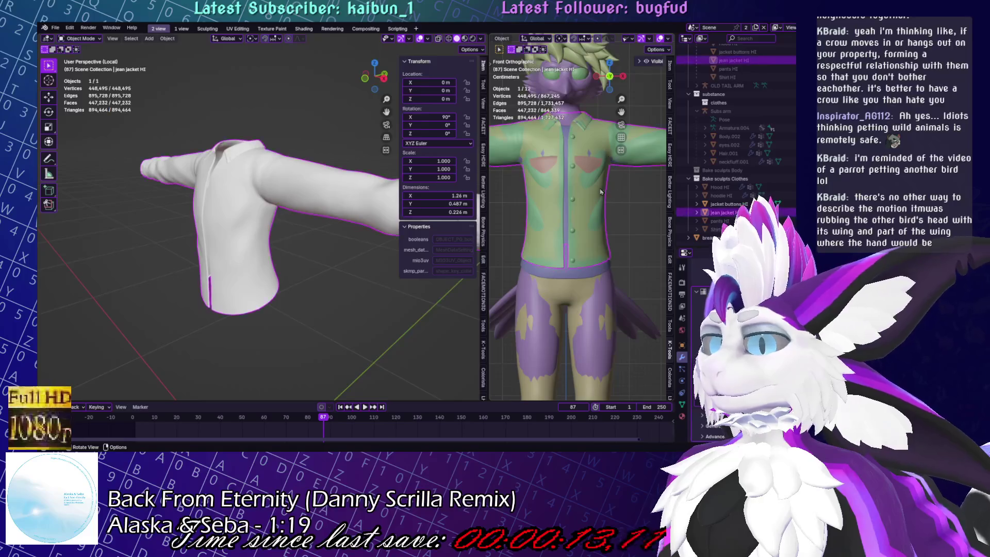
pyautogui.press('h')
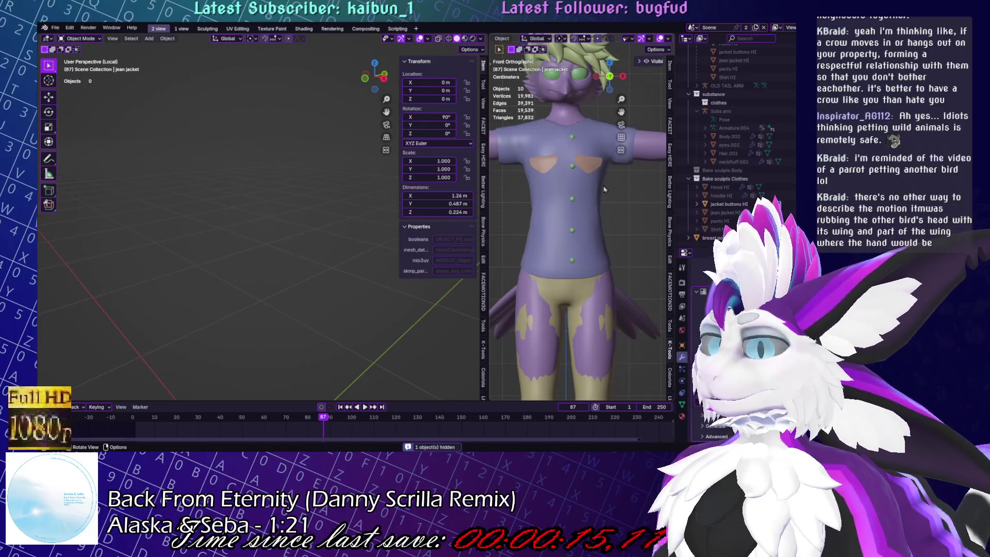
pyautogui.click(589, 166)
pyautogui.press('h')
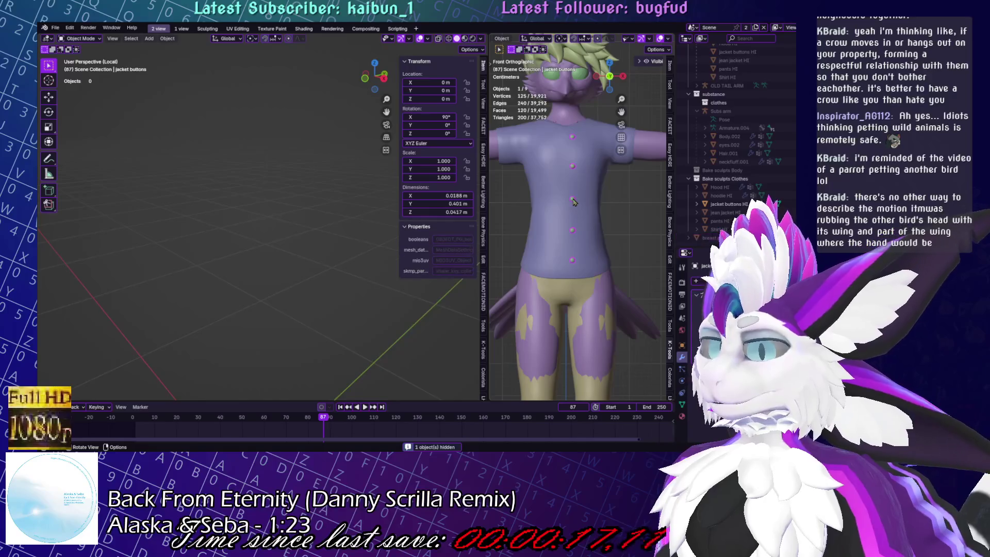
pyautogui.click(572, 231)
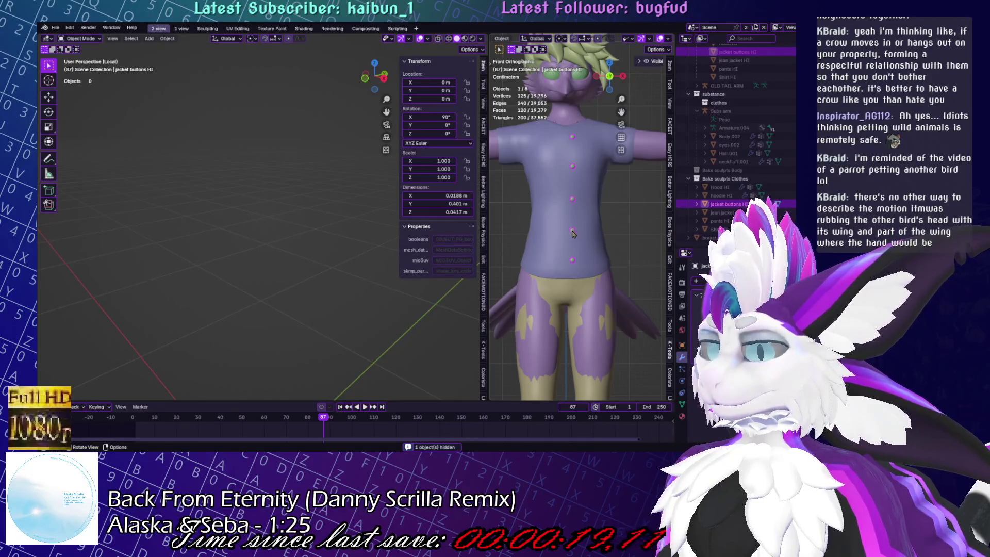
pyautogui.press('h')
pyautogui.scroll(-3, 572, 247)
# - Select the Body object and show its mesh data settings
pyautogui.click(576, 271)
pyautogui.click(577, 201)
pyautogui.click(682, 404)
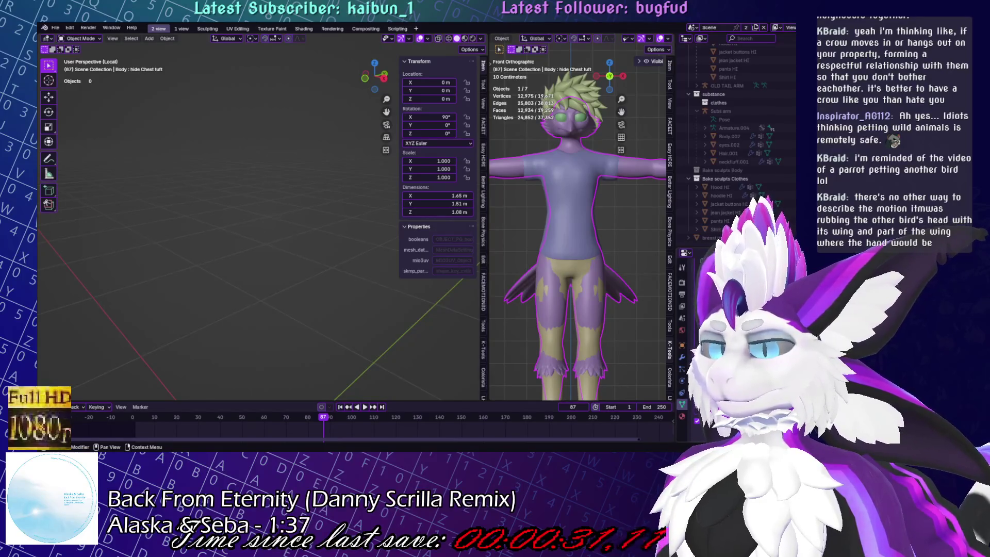
# - Hide the legs under the pants and unhide the hoodie over the shirt, selecting it
pyautogui.click(743, 324)
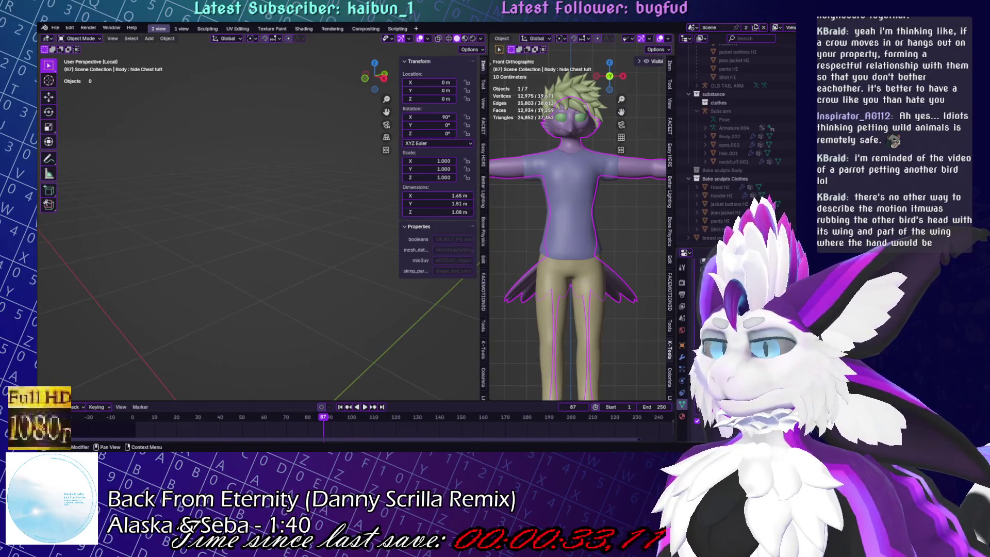
pyautogui.click(581, 217)
pyautogui.moveTo(581, 217); pyautogui.dragTo(586, 229, button='middle')
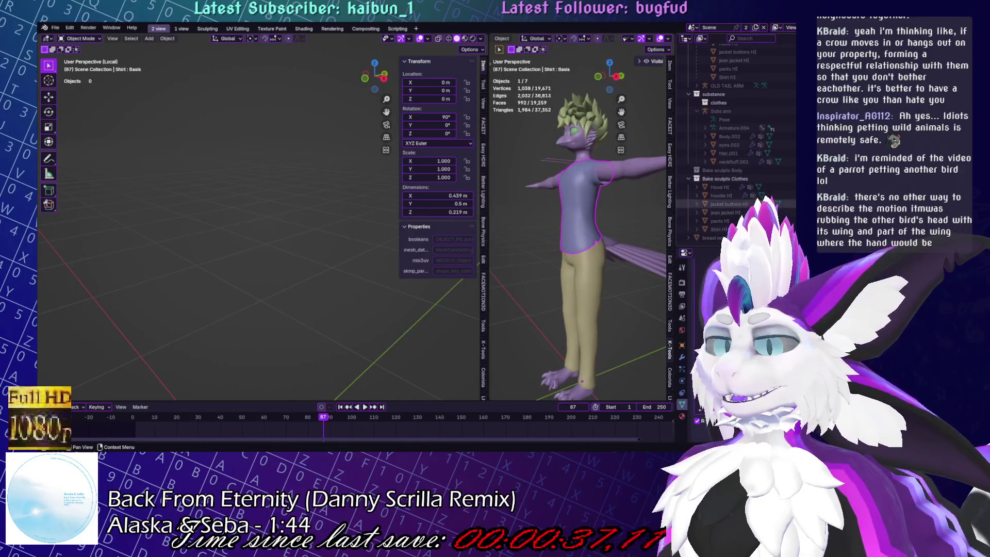
pyautogui.scroll(2, 736, 140)
pyautogui.scroll(1, 735, 139)
pyautogui.scroll(1, 735, 139)
pyautogui.scroll(1, 735, 139)
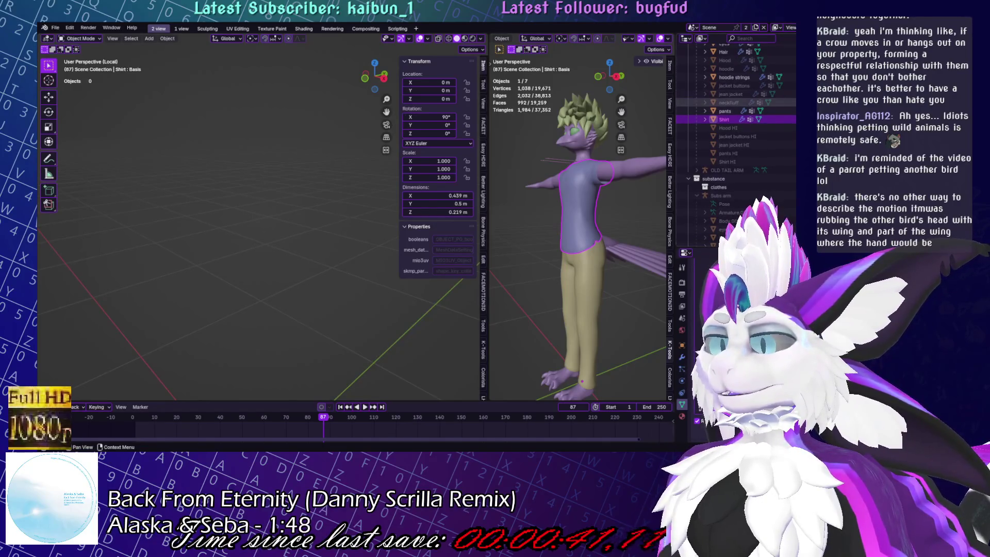
pyautogui.click(781, 68)
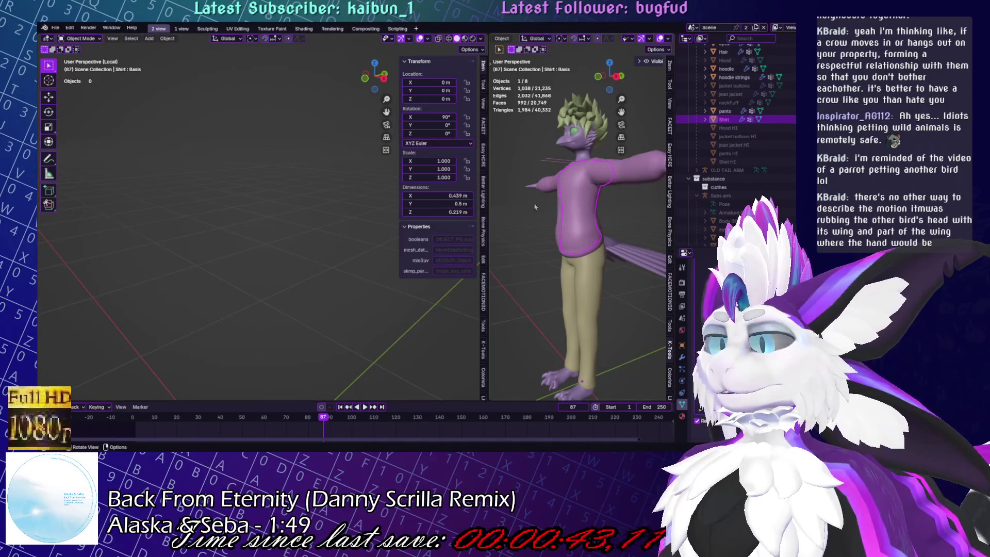
pyautogui.click(728, 68)
pyautogui.moveTo(604, 193); pyautogui.dragTo(632, 188, button='middle')
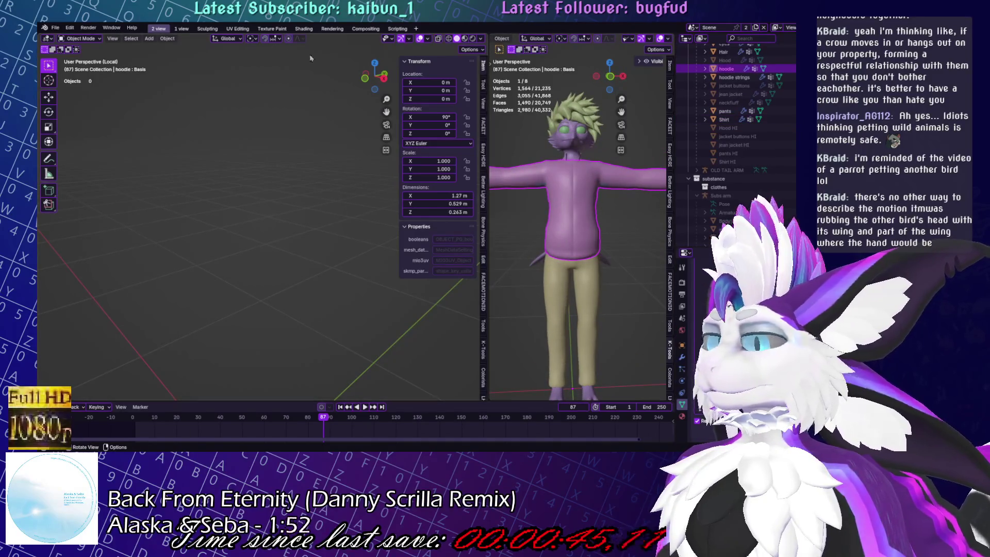
pyautogui.scroll(1, 543, 152)
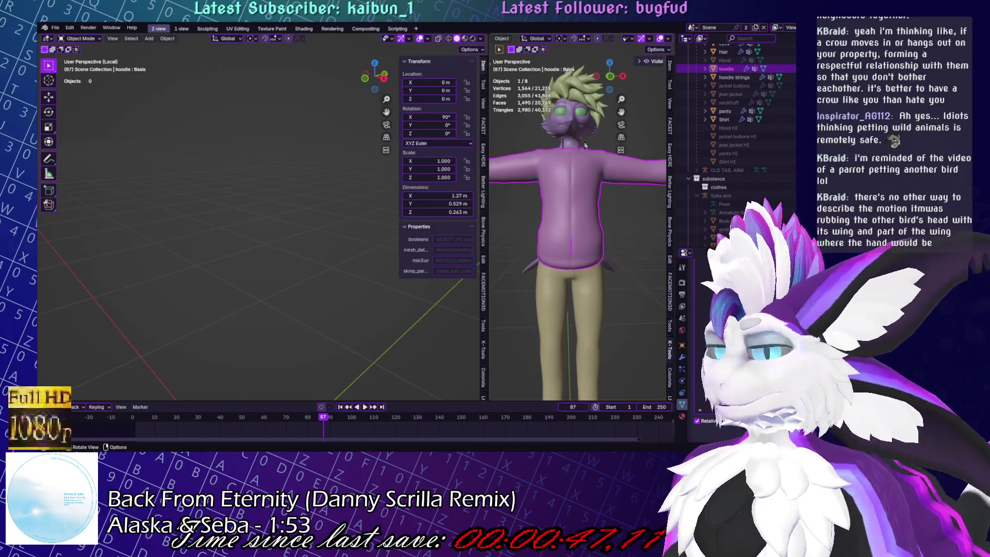
# - Switch the hoodie through sculpting into mesh editing and save the file
pyautogui.hotkey('ctrl', 'Tab')
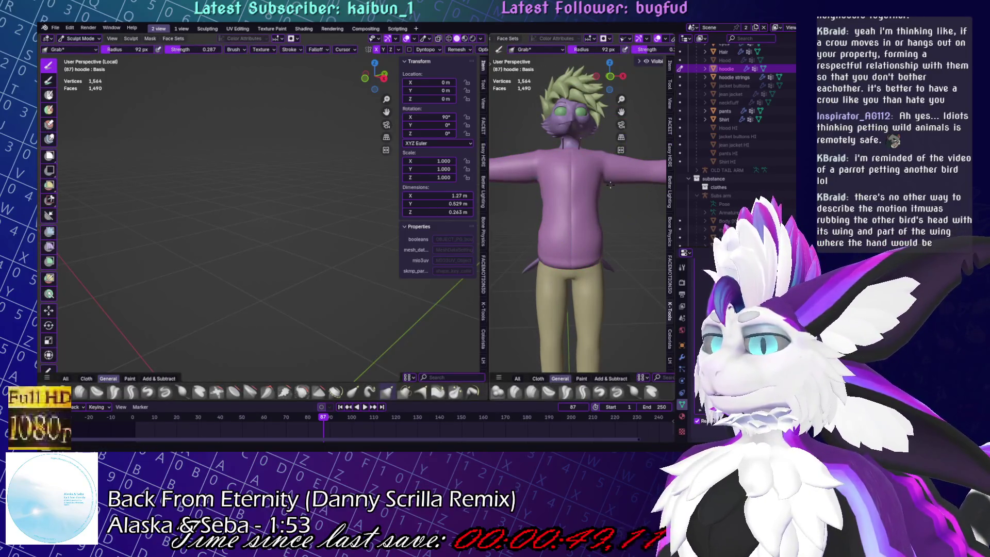
pyautogui.press('Tab')
pyautogui.hotkey('ctrl', 's')
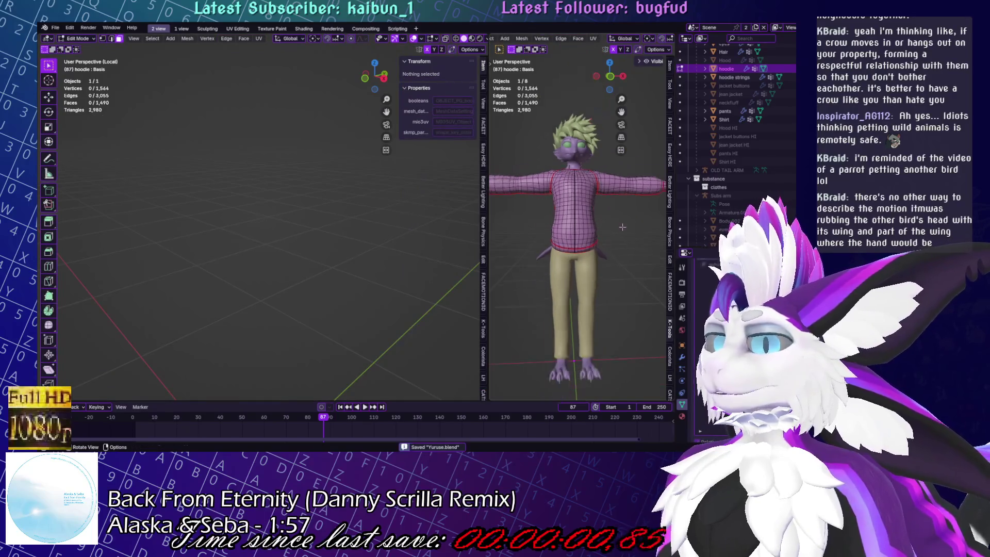
pyautogui.press('Tab')
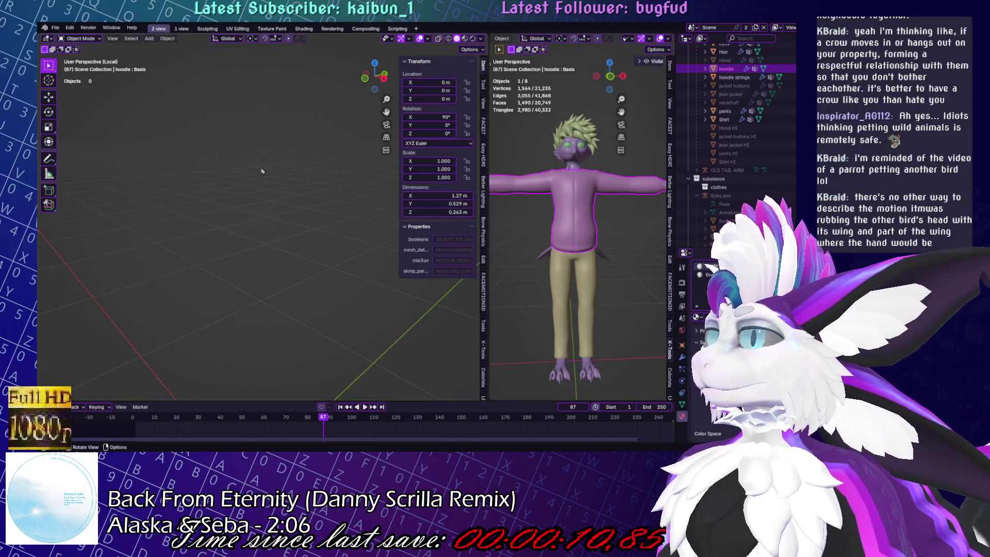
# - Exit local view and preview materials so the hoodie shows dark navy
pyautogui.press('KP_Divide')
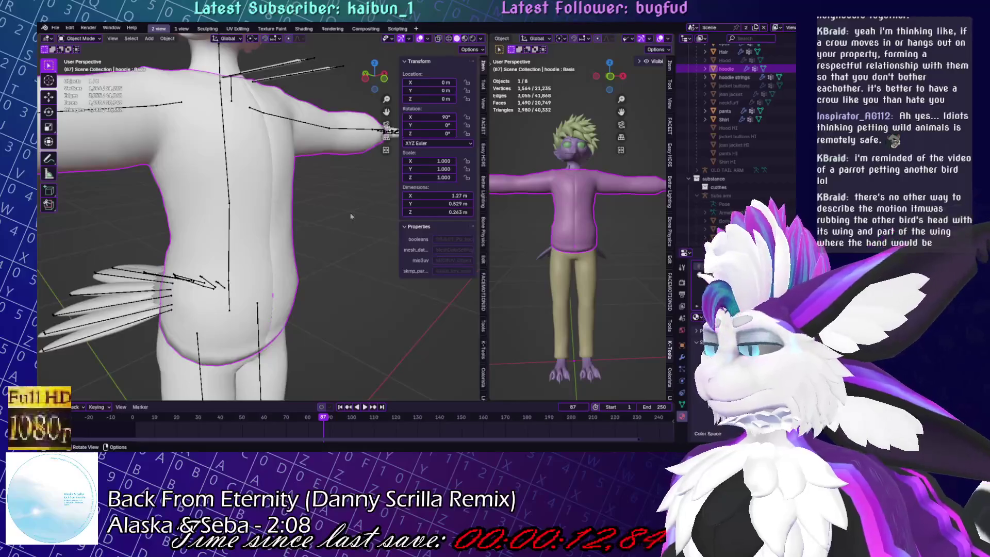
pyautogui.press('z')
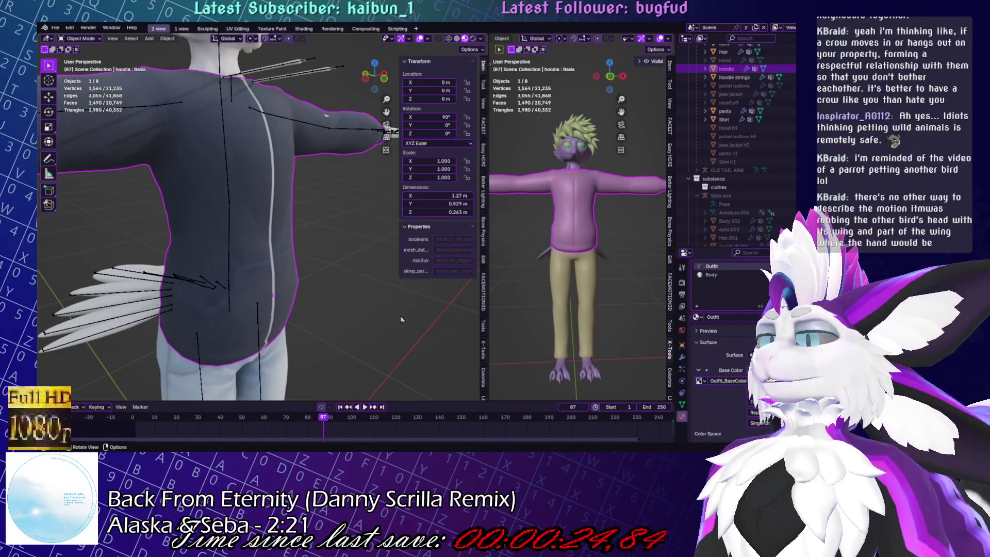
pyautogui.scroll(4, 277, 277)
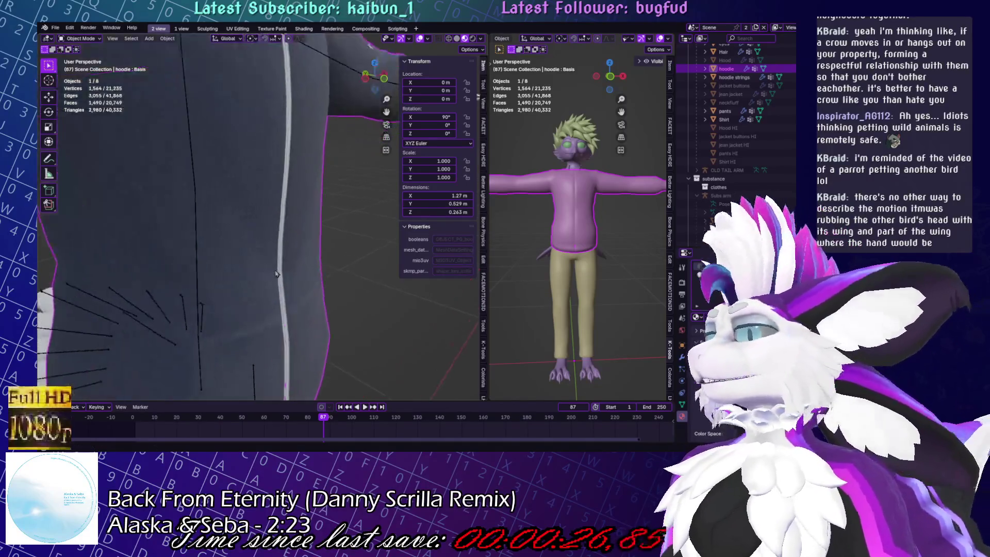
pyautogui.scroll(-2, 276, 277)
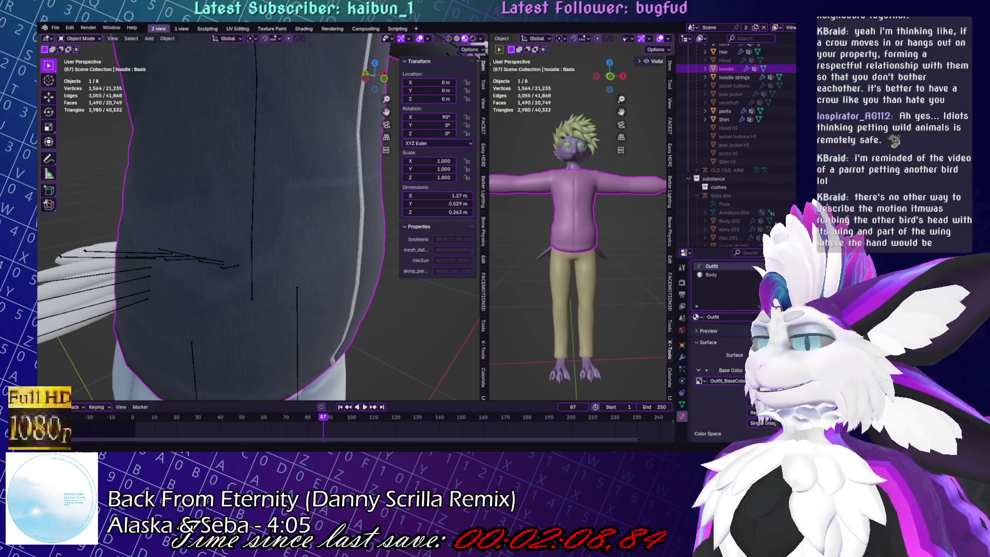
pyautogui.scroll(-5, 211, 235)
# - Deselect the hoodie, orbit to a side view and select the Hood object
pyautogui.moveTo(233, 232)
pyautogui.mouseDown(button='middle')
pyautogui.moveTo(212, 234)
pyautogui.moveTo(372, 233)
pyautogui.mouseUp(button='middle')
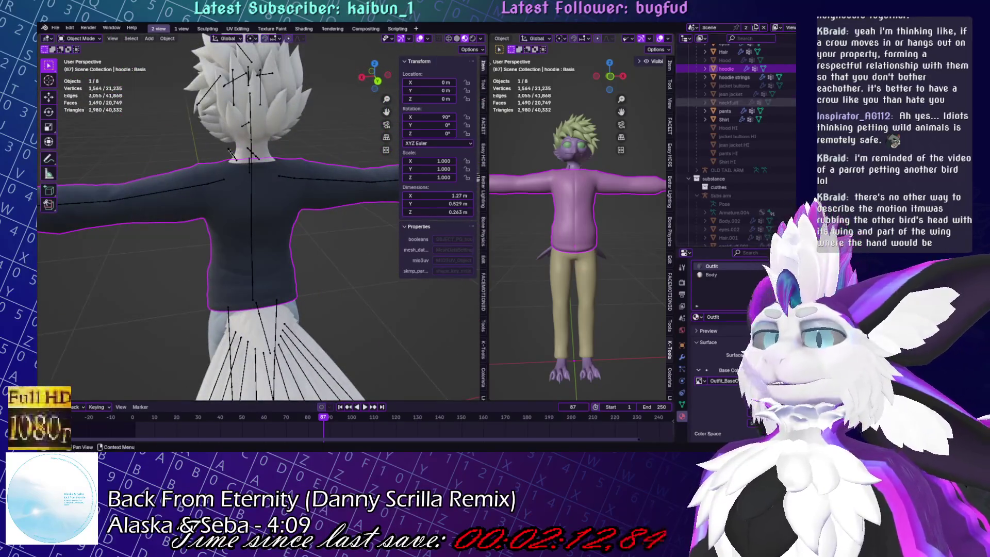
pyautogui.scroll(2, 735, 101)
pyautogui.click(371, 232)
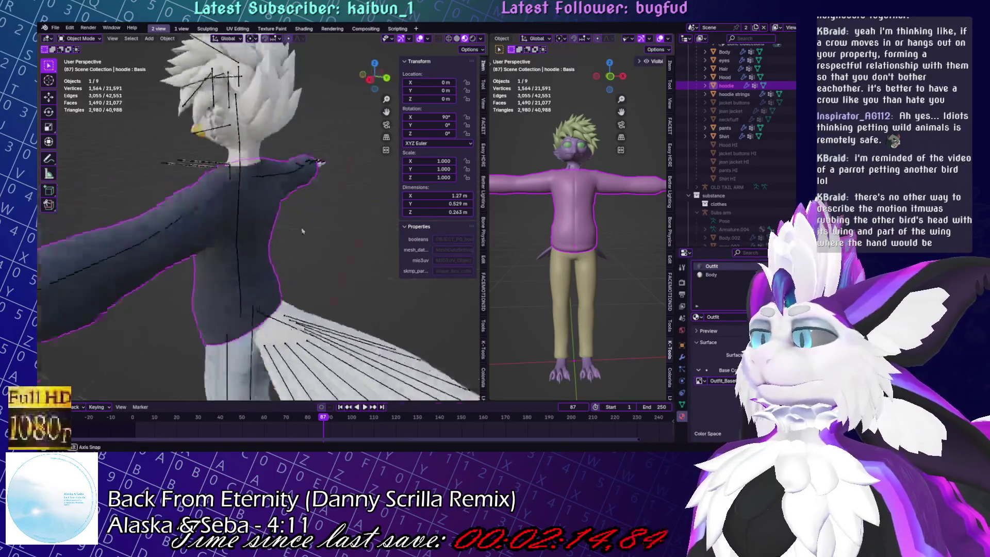
pyautogui.moveTo(372, 232); pyautogui.dragTo(357, 162, button='middle')
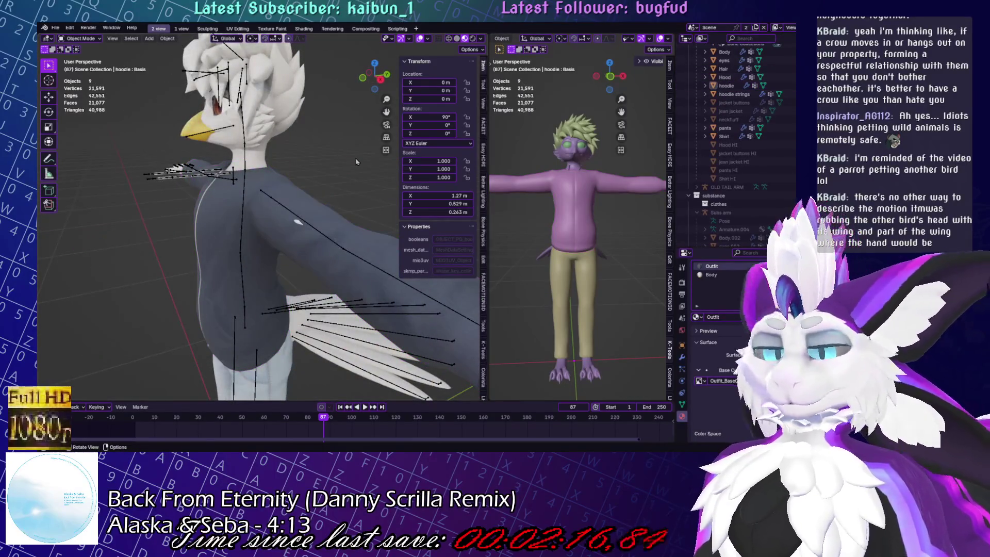
pyautogui.click(724, 77)
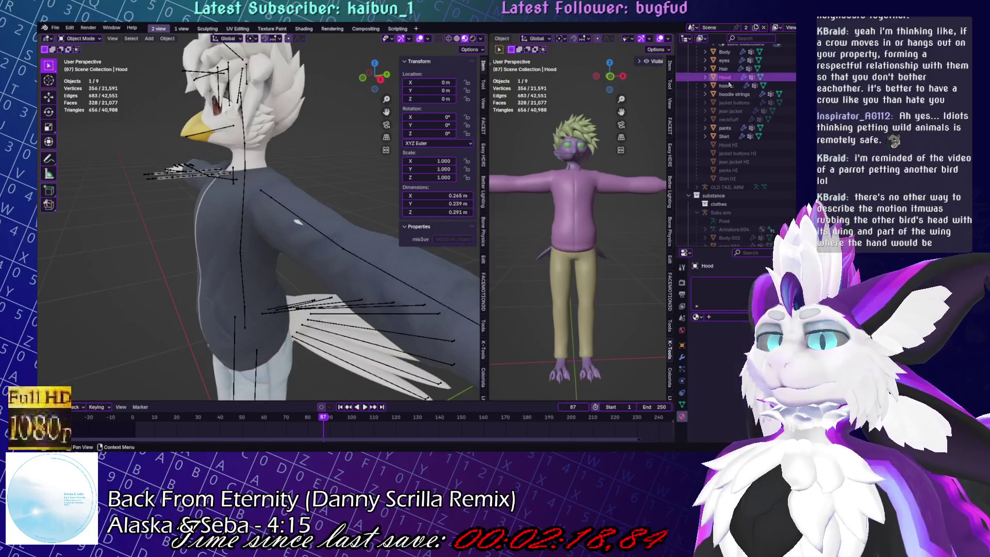
pyautogui.scroll(-5, 316, 184)
pyautogui.scroll(5, 316, 184)
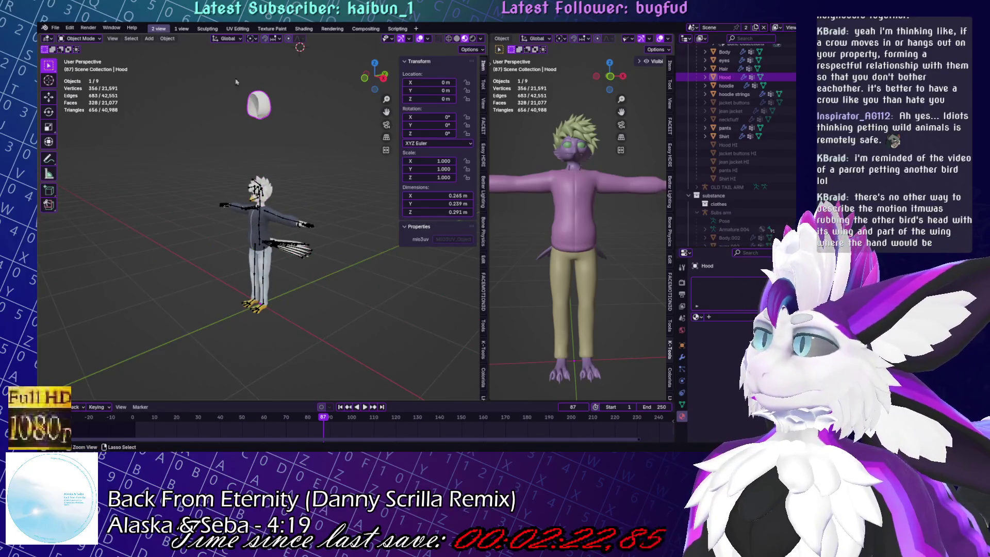
# - Select the hood mesh and move it down 1 unit onto the bird's head
pyautogui.click(265, 108)
pyautogui.click(259, 105)
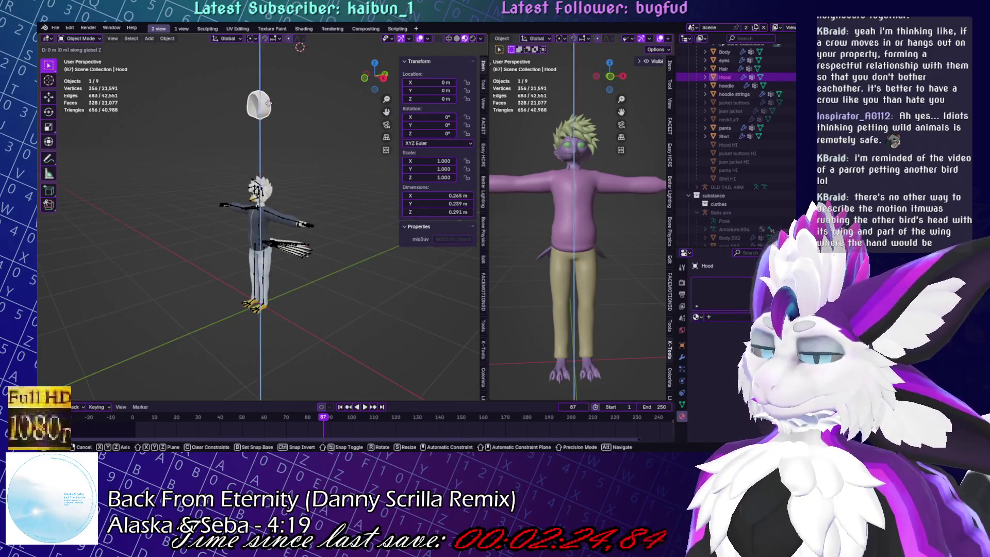
pyautogui.write('gz-1')
pyautogui.press('Return')
pyautogui.scroll(5, 299, 183)
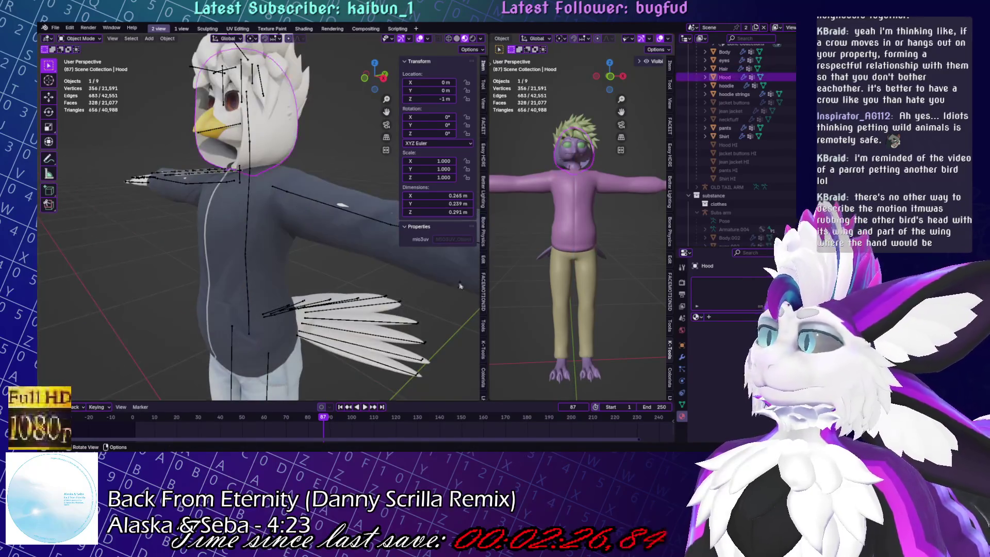
# - Assign the Outfit material to the hood piece, then select the pants
pyautogui.click(695, 316)
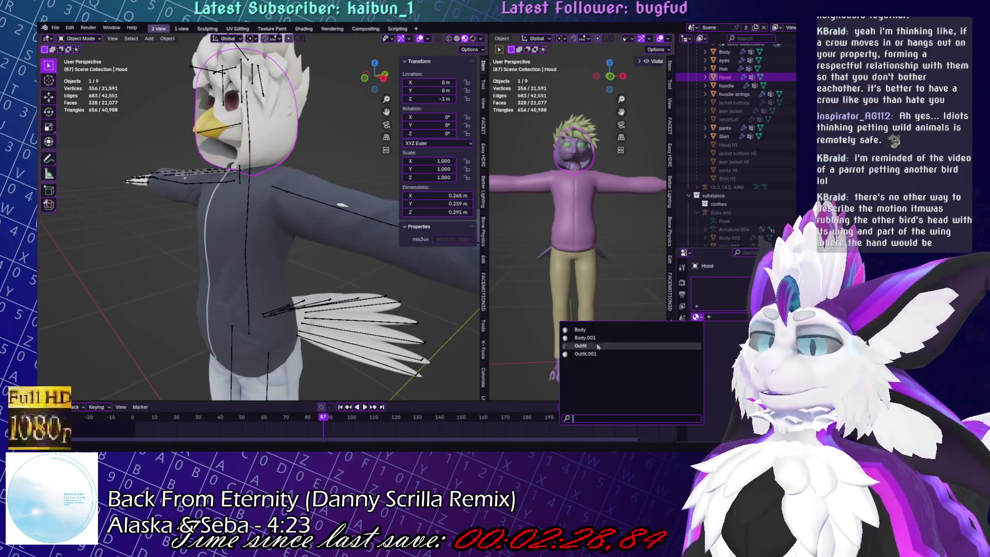
pyautogui.click(580, 345)
pyautogui.moveTo(310, 233)
pyautogui.mouseDown(button='middle')
pyautogui.moveTo(267, 188)
pyautogui.moveTo(209, 375)
pyautogui.mouseUp(button='middle')
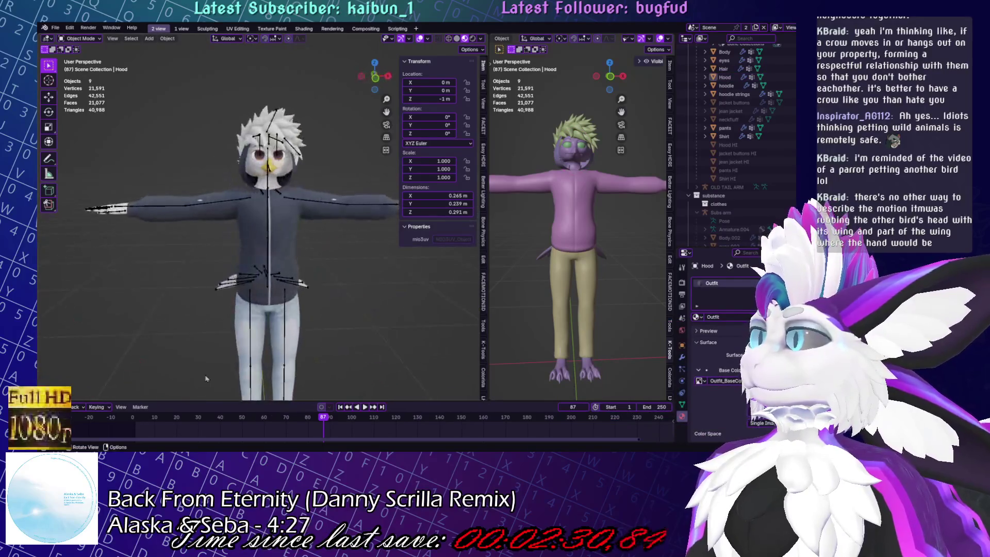
pyautogui.click(294, 345)
pyautogui.scroll(4, 329, 269)
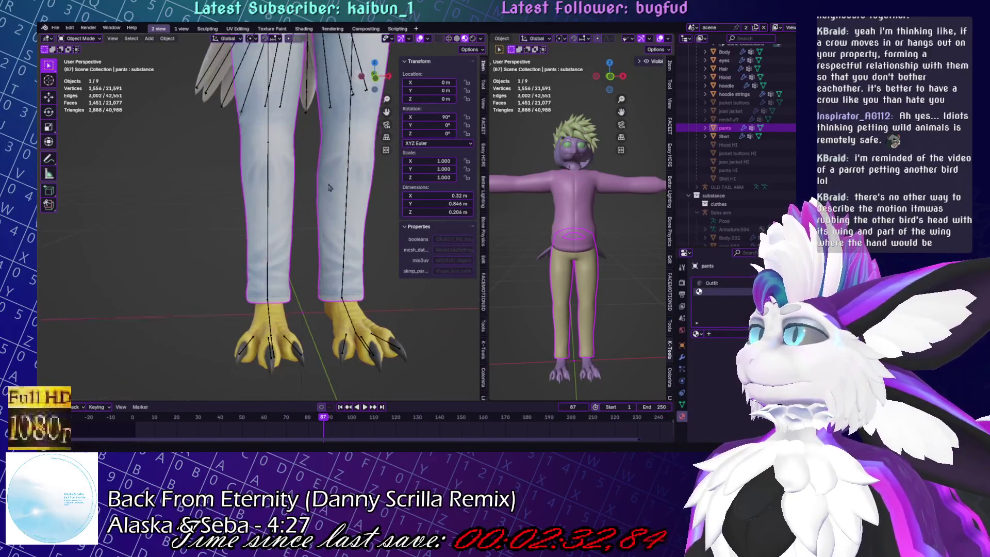
pyautogui.scroll(2, 329, 269)
# - Hide the hoodie so the white shirt underneath shows
pyautogui.moveTo(328, 269); pyautogui.dragTo(340, 136, button='middle')
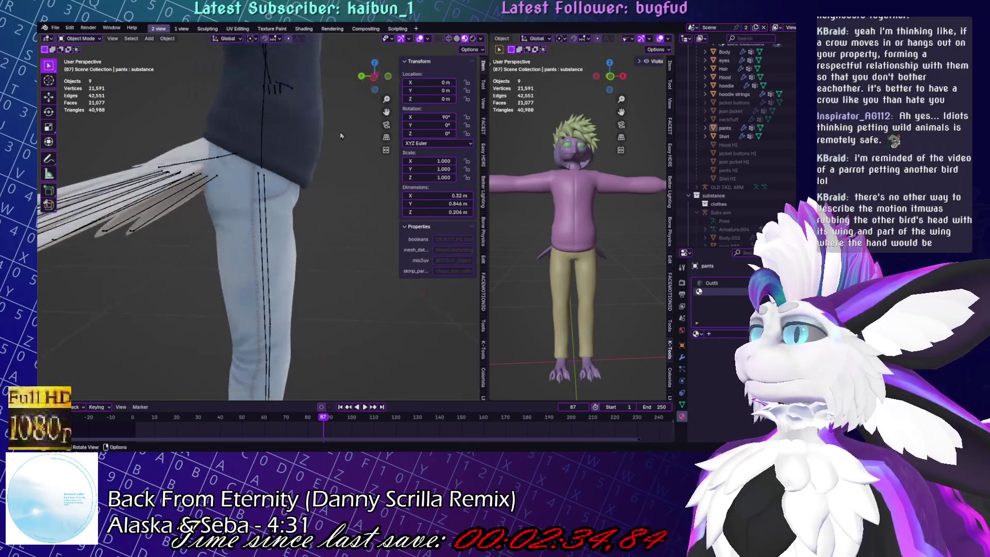
pyautogui.click(313, 135)
pyautogui.press('h')
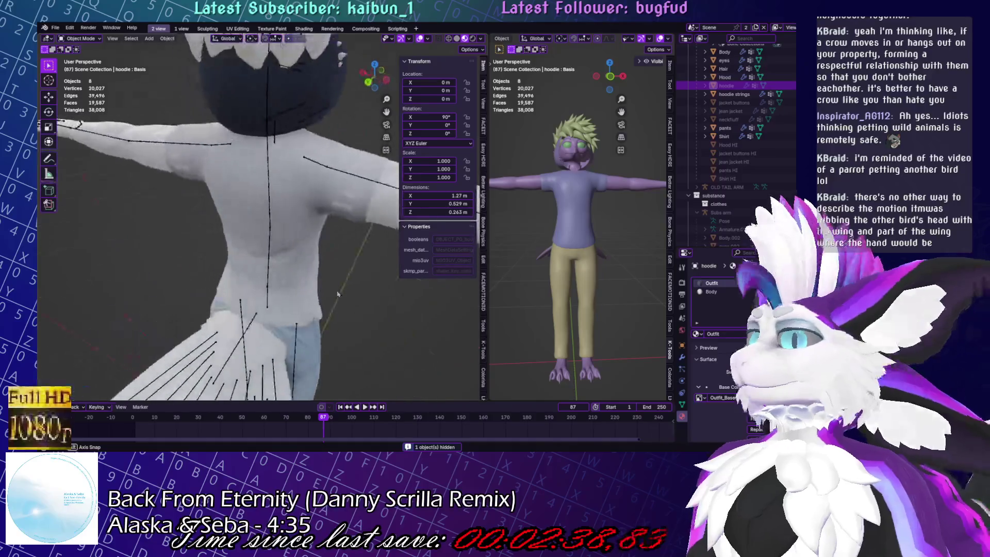
# - Briefly inspect the shirt in Sculpt Mode and return to Object Mode
pyautogui.moveTo(313, 135); pyautogui.dragTo(358, 283, button='middle')
pyautogui.click(310, 256)
pyautogui.hotkey('ctrl', 'Tab')
pyautogui.moveTo(310, 256)
pyautogui.mouseDown(button='middle')
pyautogui.moveTo(284, 195)
pyautogui.moveTo(305, 218)
pyautogui.moveTo(257, 153)
pyautogui.moveTo(183, 226)
pyautogui.moveTo(294, 225)
pyautogui.mouseUp(button='middle')
pyautogui.hotkey('ctrl', 'Tab')
# - Save the file and unhide the hoodie in the outliner so it sits over the shirt again
pyautogui.hotkey('ctrl', 's')
pyautogui.scroll(-3, 183, 225)
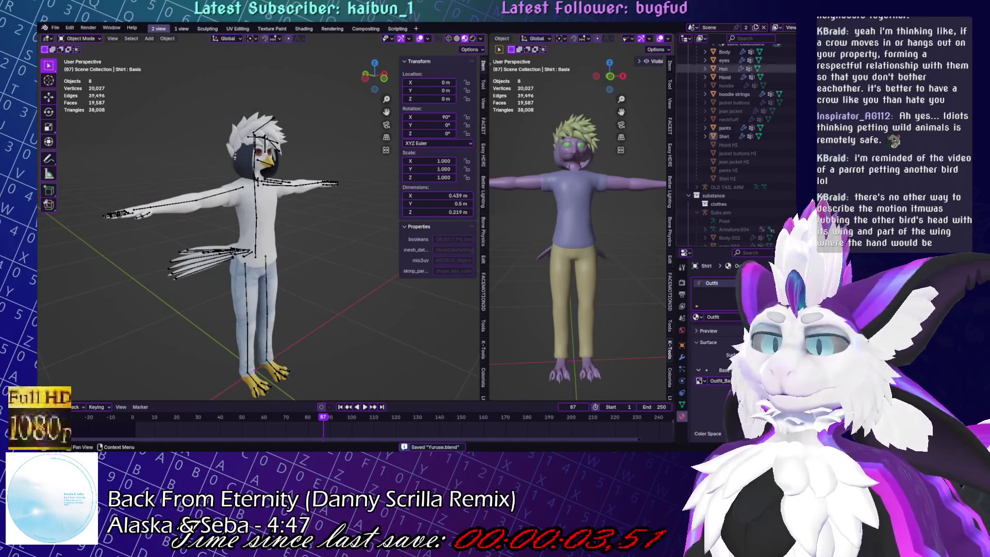
pyautogui.click(750, 85)
pyautogui.moveTo(202, 233)
pyautogui.mouseDown(button='middle')
pyautogui.moveTo(241, 256)
pyautogui.moveTo(249, 277)
pyautogui.mouseUp(button='middle')
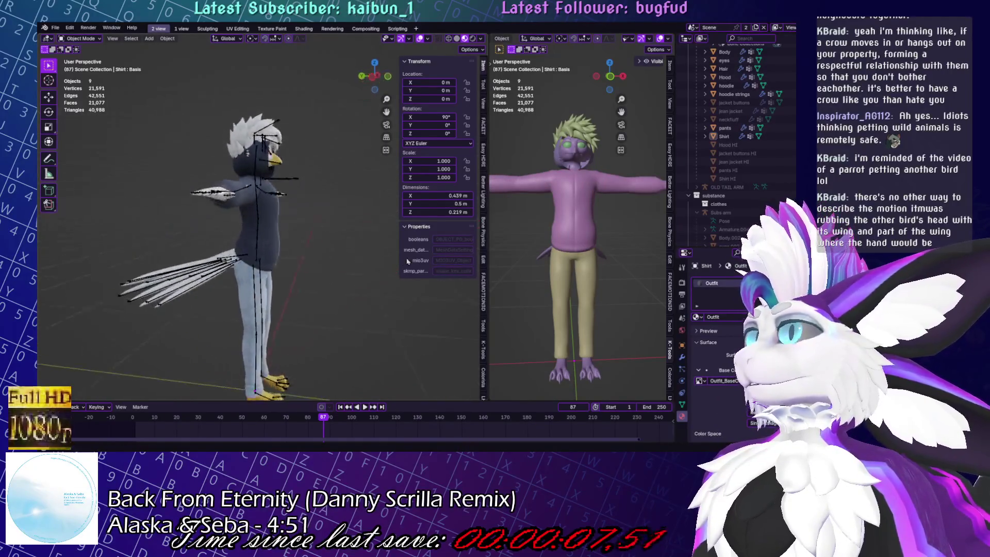
pyautogui.scroll(4, 249, 277)
pyautogui.scroll(-3, 249, 277)
pyautogui.scroll(5, 250, 278)
pyautogui.moveTo(250, 278)
pyautogui.mouseDown(button='middle')
pyautogui.moveTo(320, 185)
pyautogui.moveTo(252, 197)
pyautogui.moveTo(358, 276)
pyautogui.moveTo(181, 281)
pyautogui.mouseUp(button='middle')
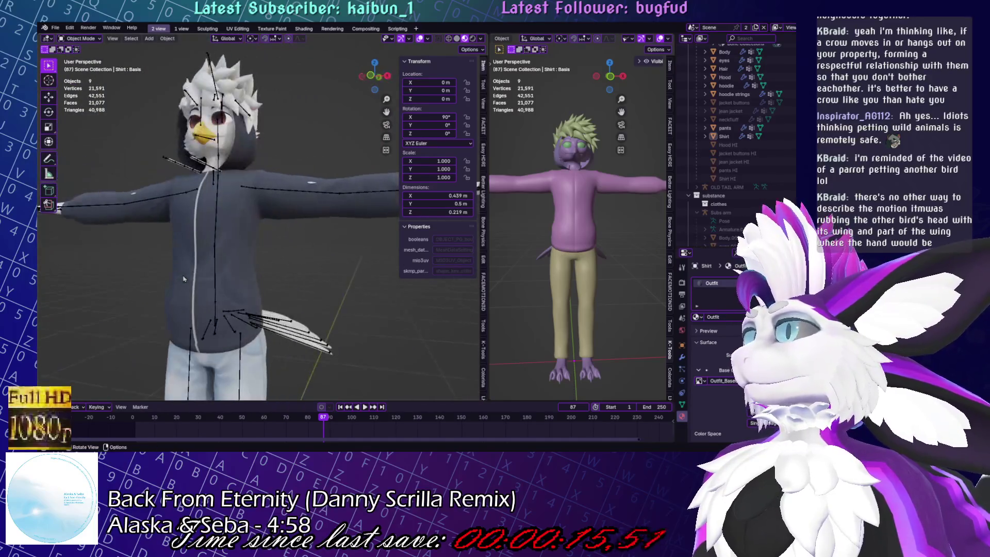